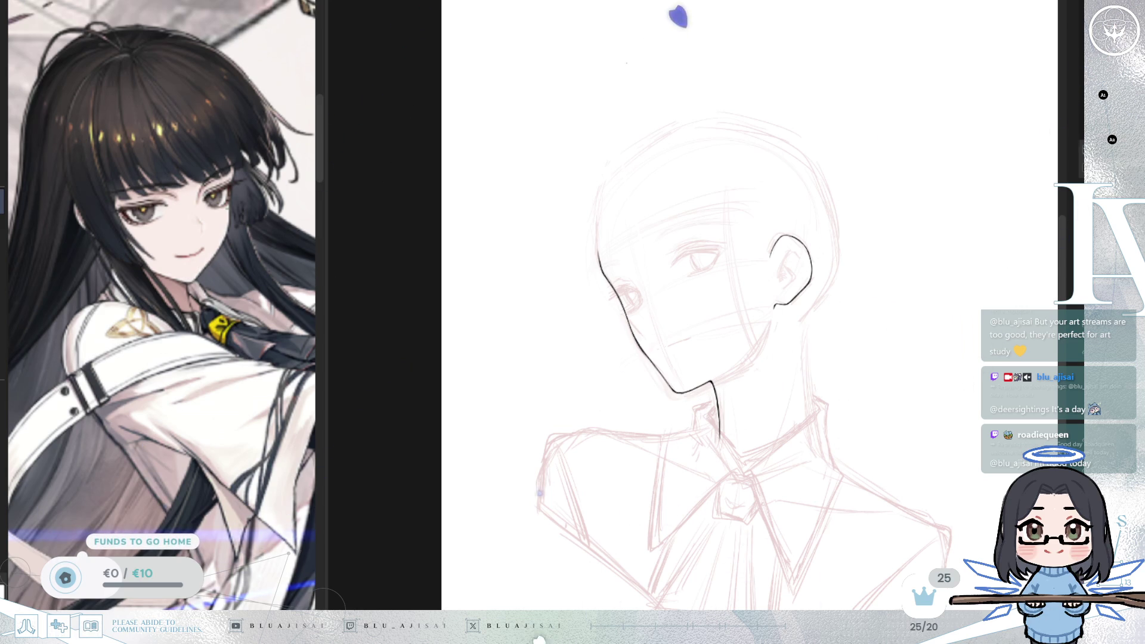
Step: Ink the fold and thin inner lines of the ear, tilting the canvas view while working
{"action": "scroll", "coordinate": [794, 275], "scroll_direction": "up", "scroll_amount": 5}
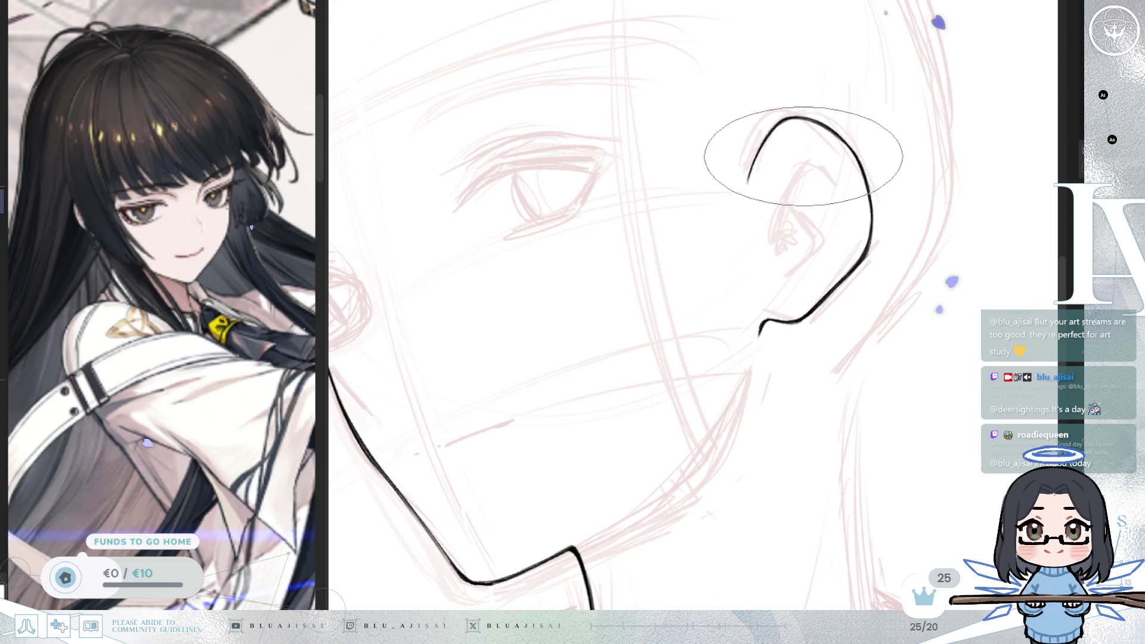
{"action": "left_click_drag", "start_coordinate": [809, 154], "coordinate": [775, 228]}
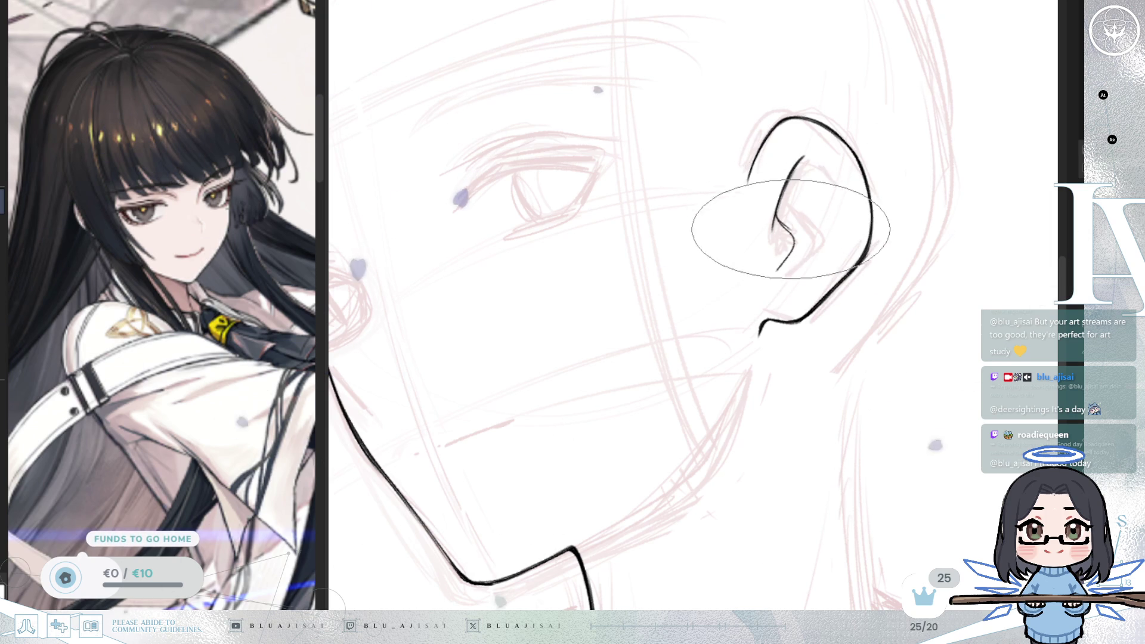
{"action": "left_click_drag", "start_coordinate": [793, 282], "coordinate": [773, 289]}
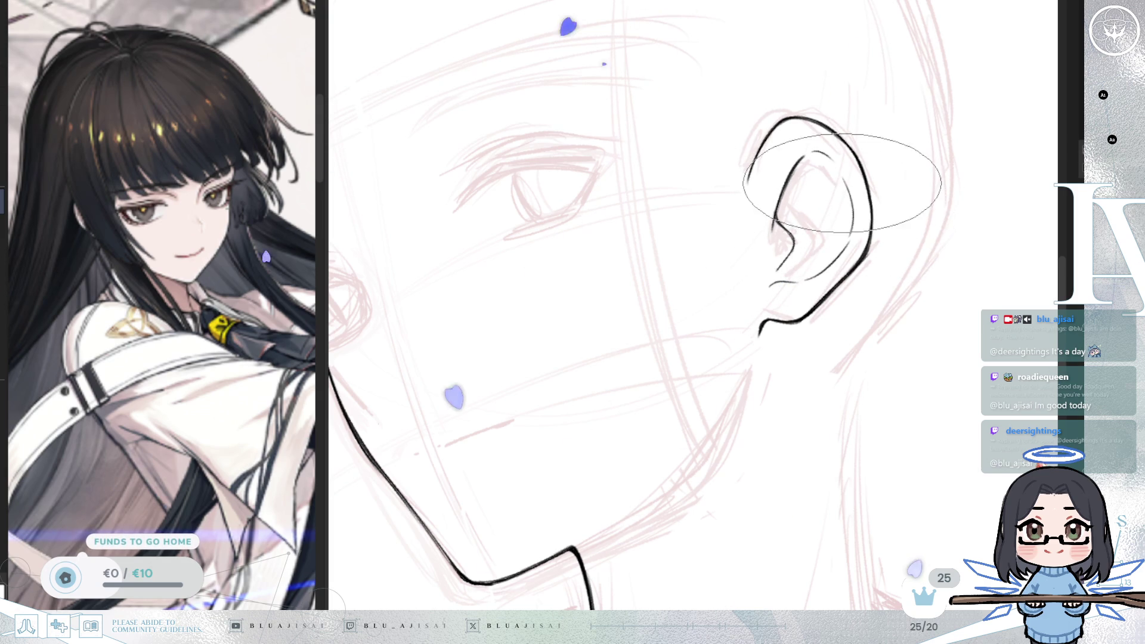
{"action": "left_click_drag", "start_coordinate": [801, 167], "coordinate": [828, 219]}
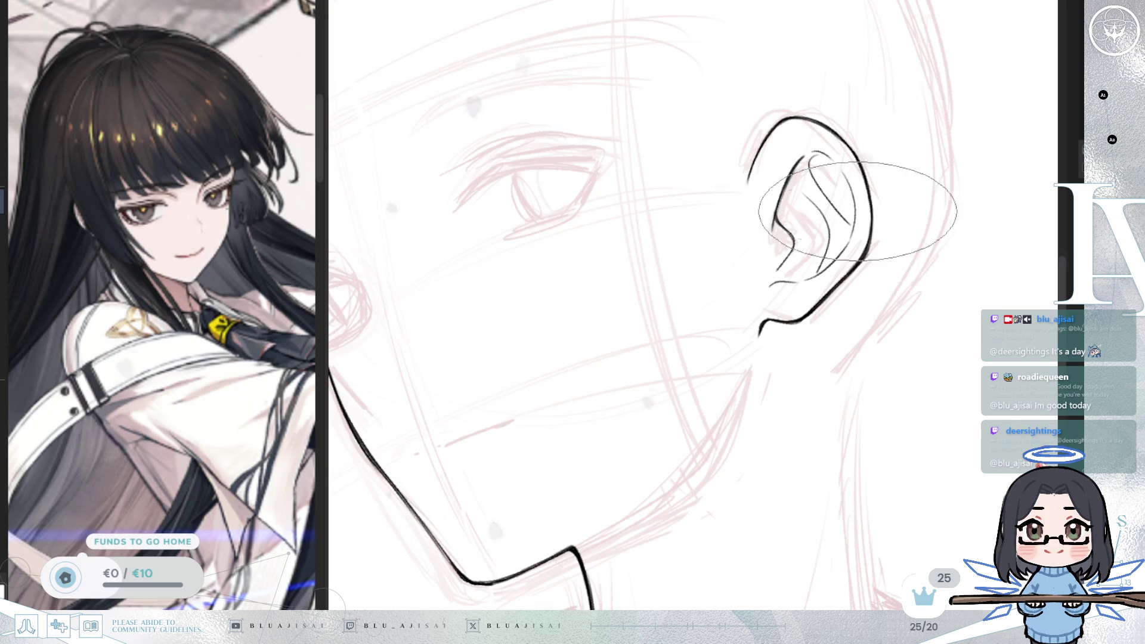
{"action": "key", "text": "End"}
{"action": "key", "text": "End"}
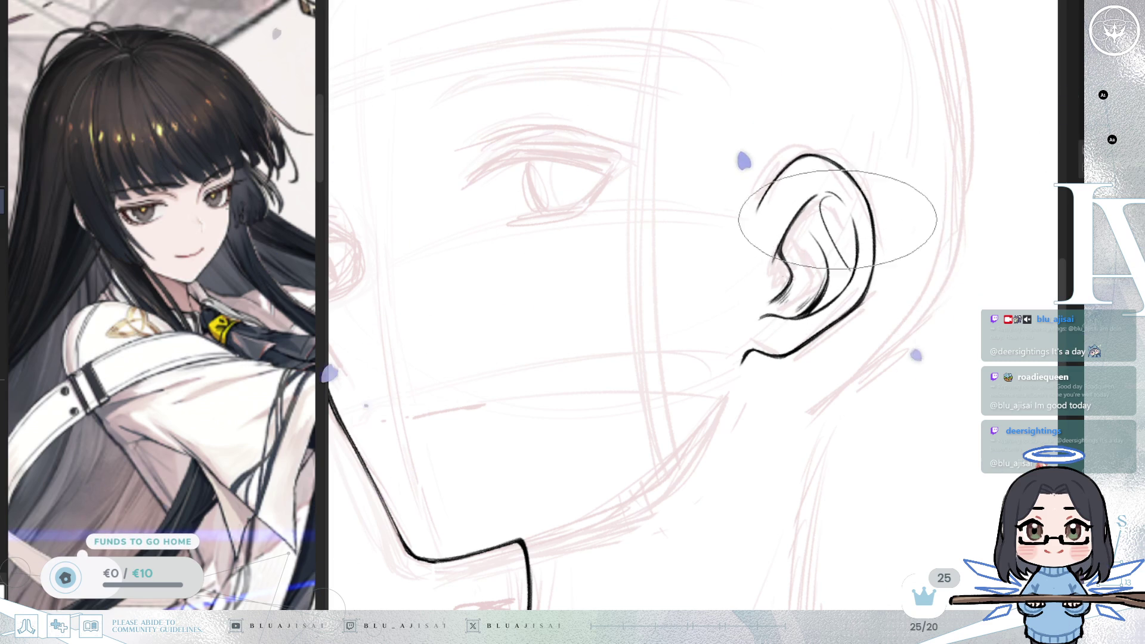
{"action": "key", "text": "-"}
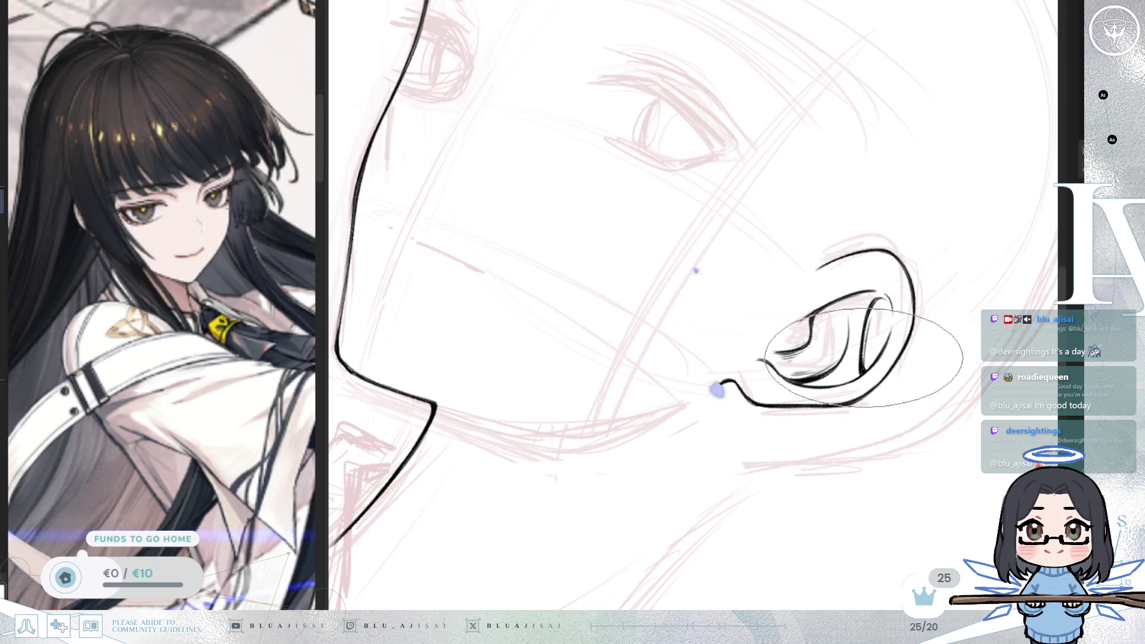
{"action": "scroll", "coordinate": [872, 332], "scroll_direction": "down", "scroll_amount": 5}
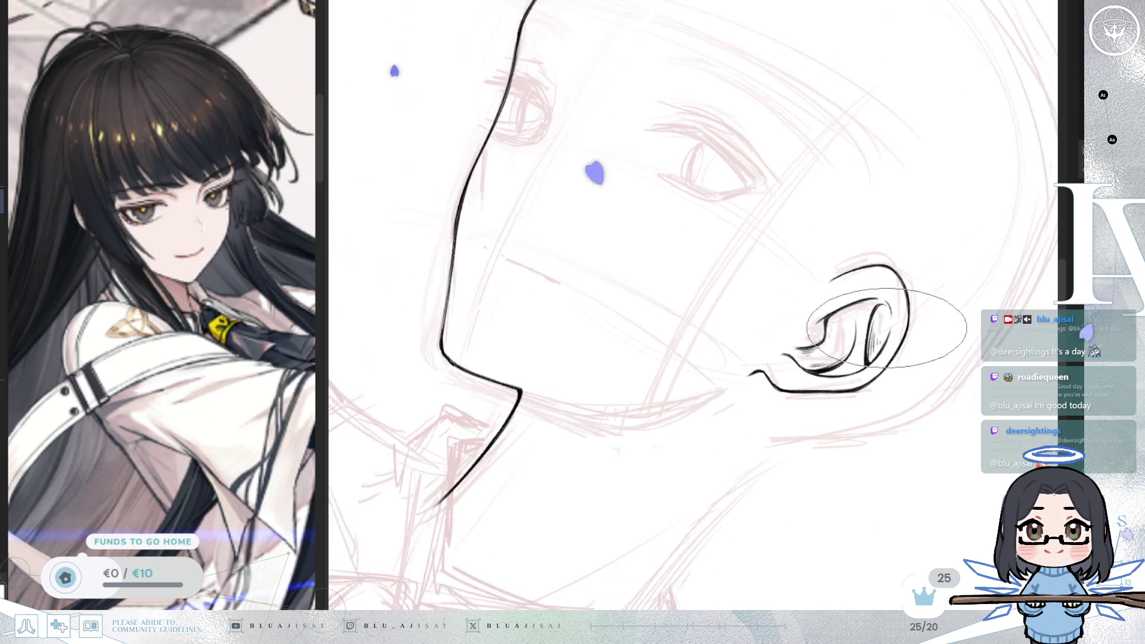
{"action": "scroll", "coordinate": [877, 309], "scroll_direction": "down", "scroll_amount": 3}
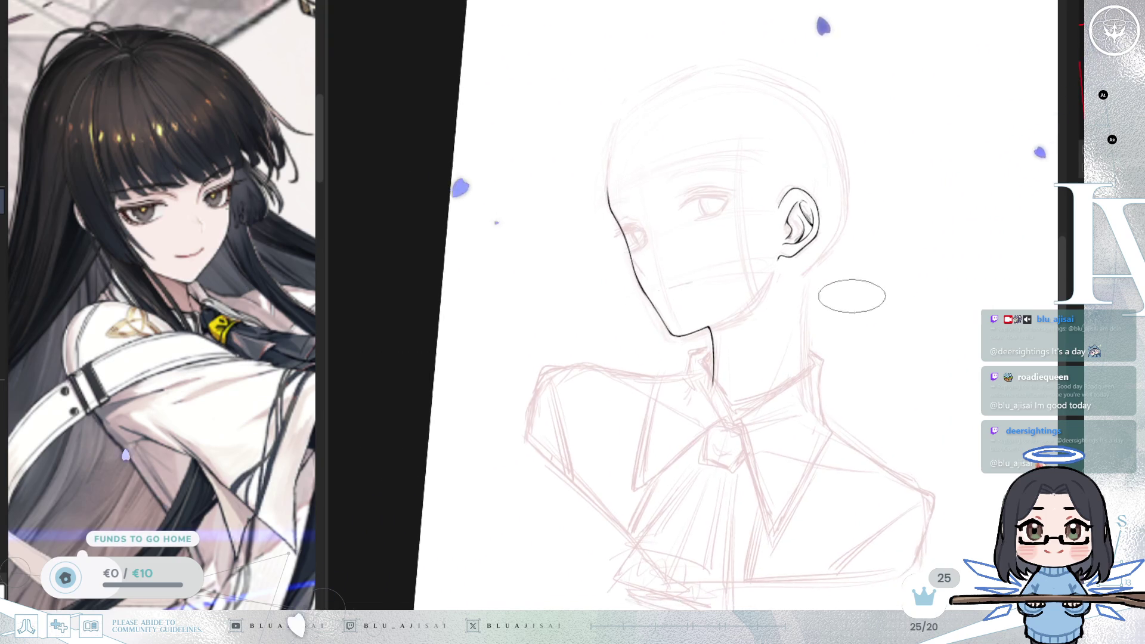
Step: Ink the side lines of the neck from the jaw toward the collar, redrawing one darker and longer
{"action": "left_click_drag", "start_coordinate": [772, 280], "coordinate": [767, 417]}
{"action": "left_click_drag", "start_coordinate": [772, 277], "coordinate": [768, 426]}
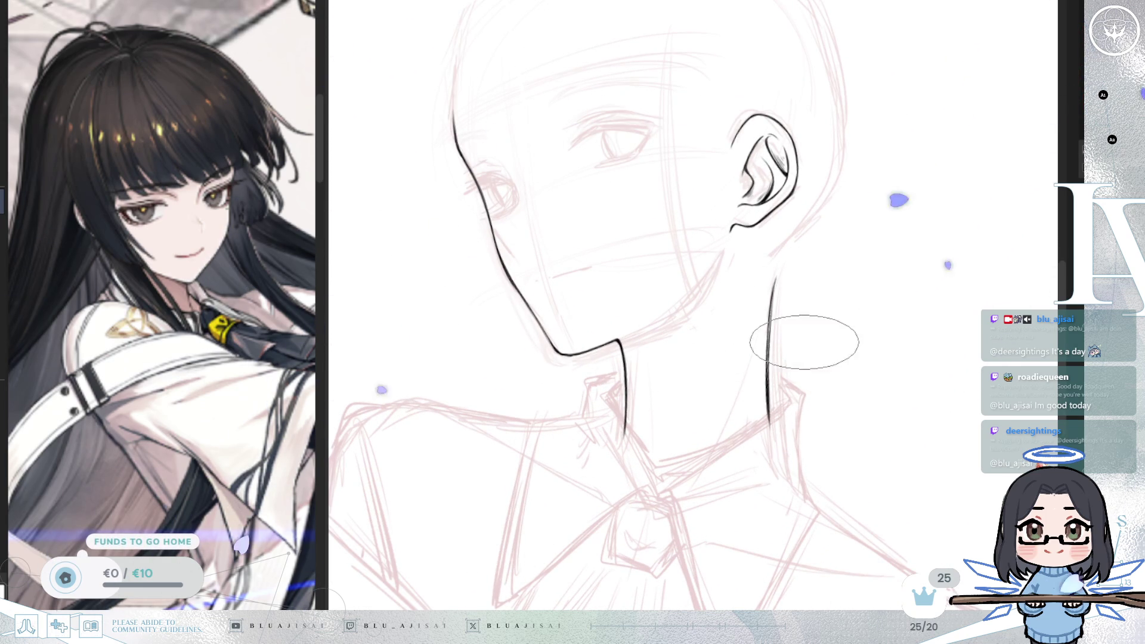
{"action": "left_click_drag", "start_coordinate": [810, 332], "coordinate": [829, 309]}
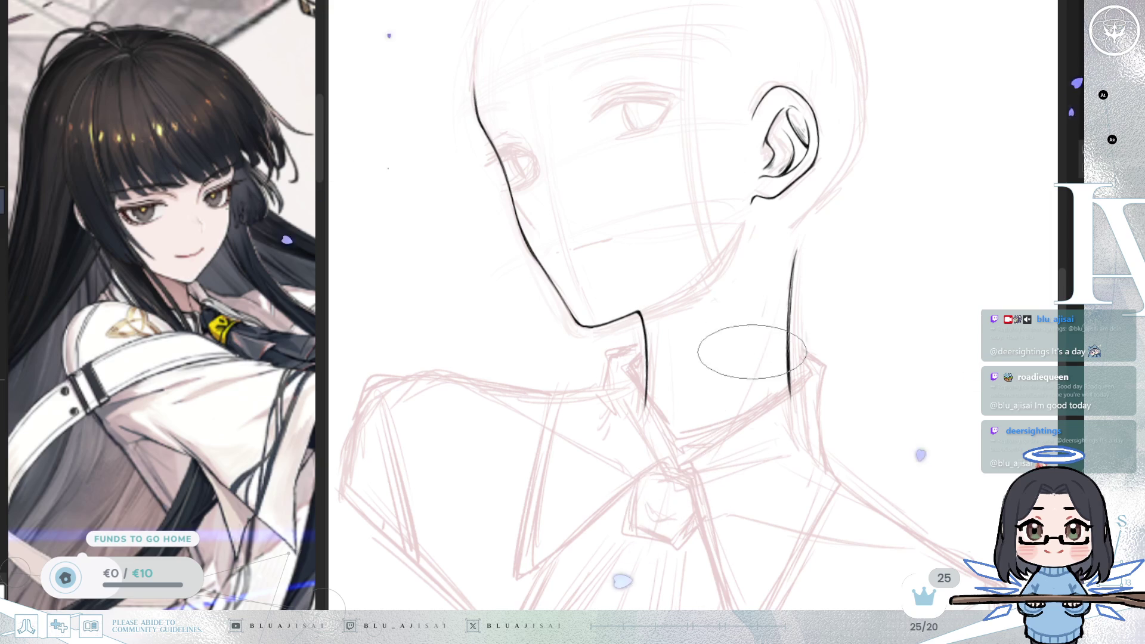
{"action": "left_click_drag", "start_coordinate": [695, 472], "coordinate": [744, 349]}
Step: Mirror and rotate the view to check the neck lines, then lasso the cheek and jaw line
{"action": "key", "text": "m"}
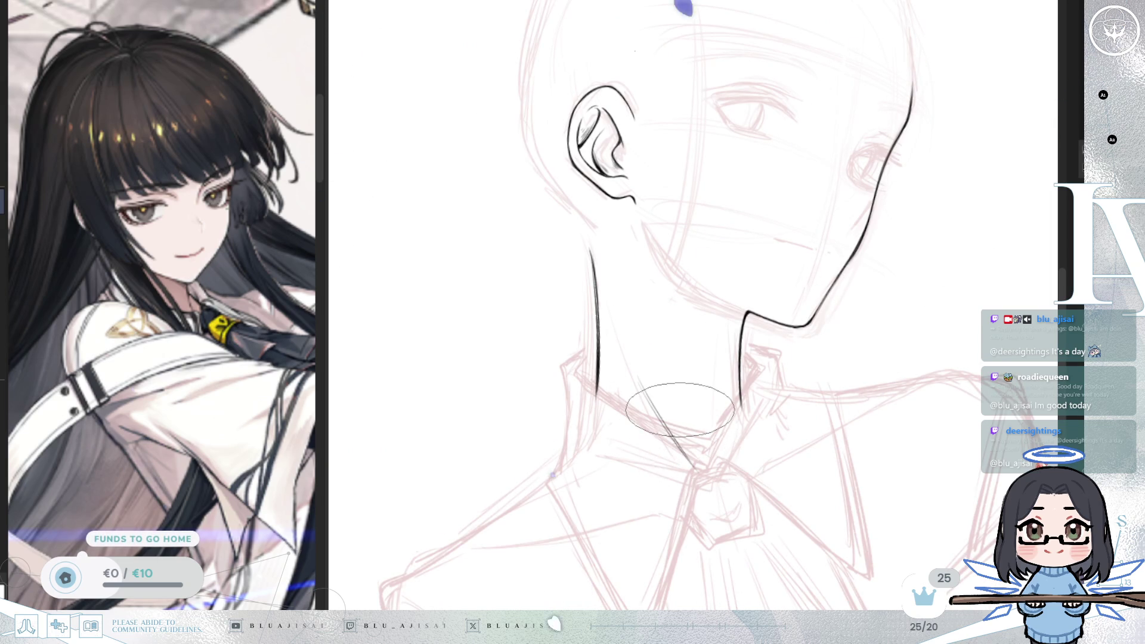
{"action": "left_click_drag", "start_coordinate": [681, 413], "coordinate": [668, 412]}
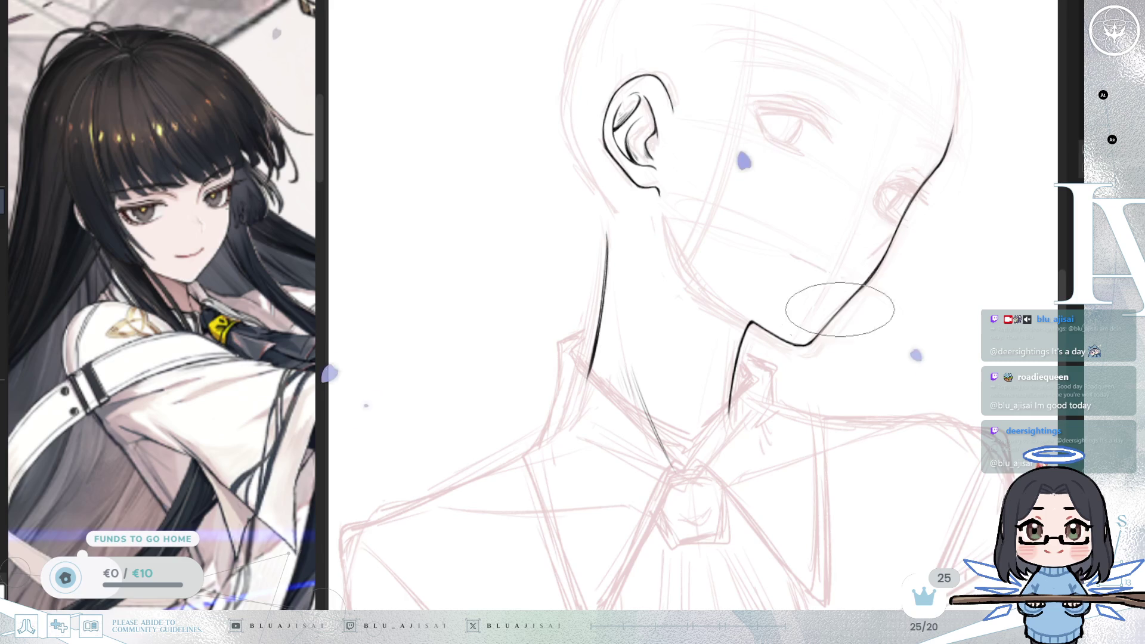
{"action": "scroll", "coordinate": [848, 293], "scroll_direction": "up", "scroll_amount": 2}
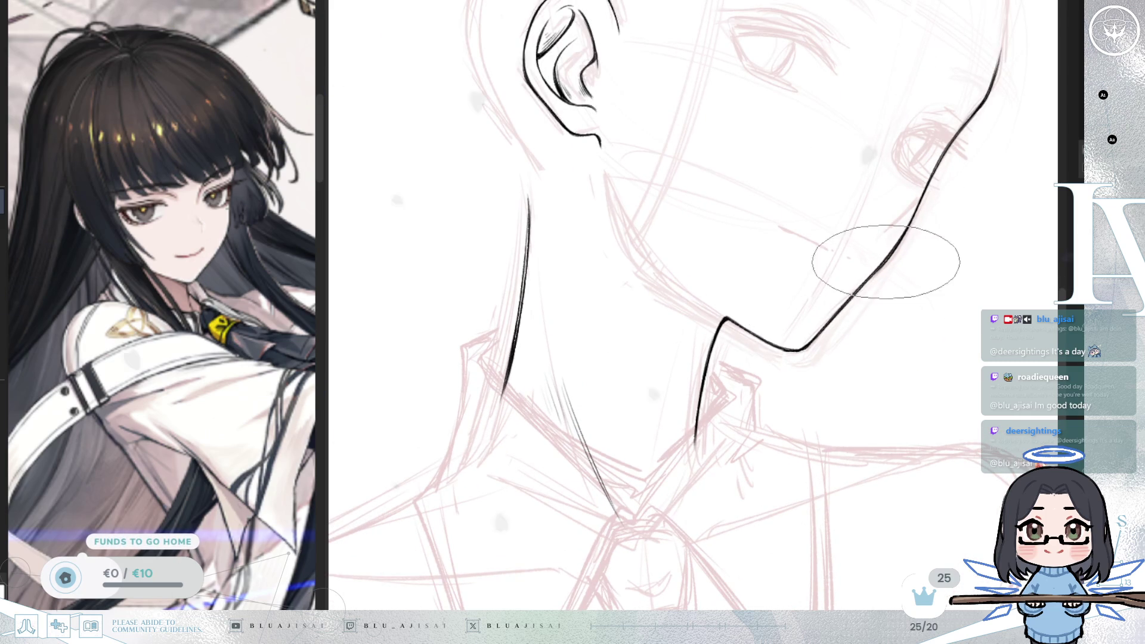
{"action": "key", "text": "m"}
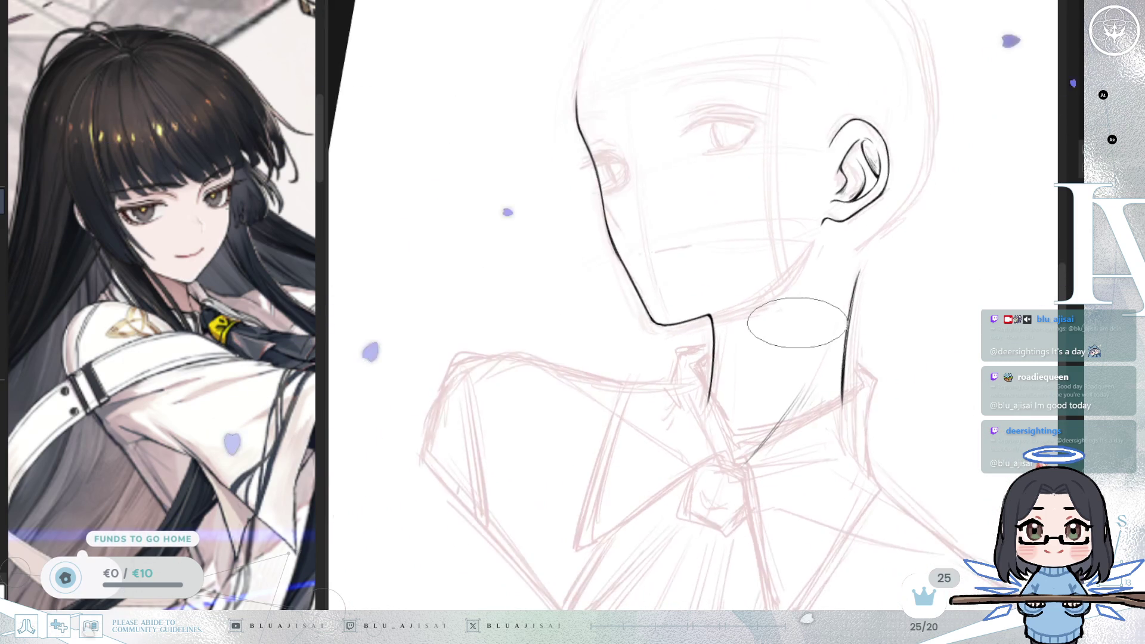
{"action": "key", "text": "m"}
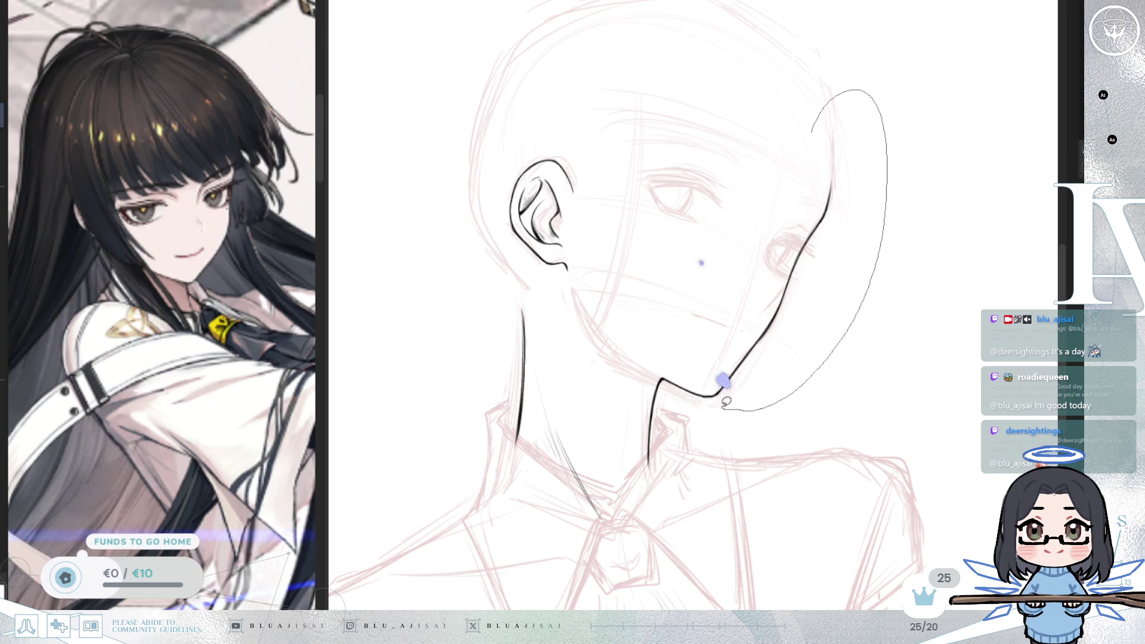
{"action": "left_click_drag", "start_coordinate": [718, 397], "coordinate": [717, 401]}
Step: Free-transform the lassoed cheek line to reshape it and apply the change
{"action": "key", "text": "m"}
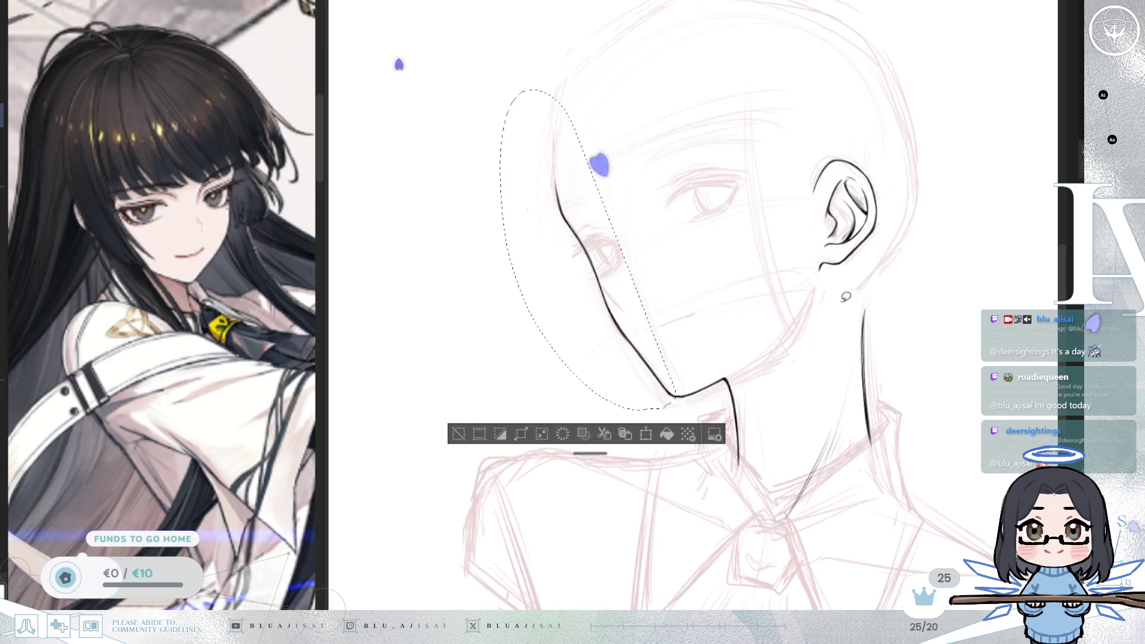
{"action": "key", "text": "ctrl+t"}
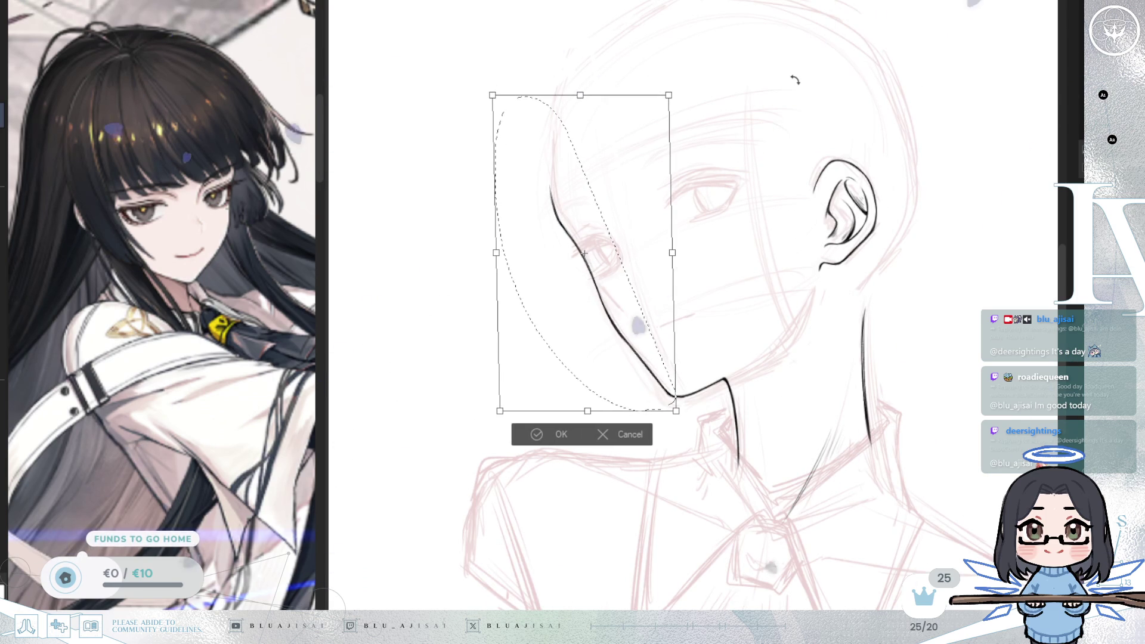
{"action": "left_click", "coordinate": [533, 435]}
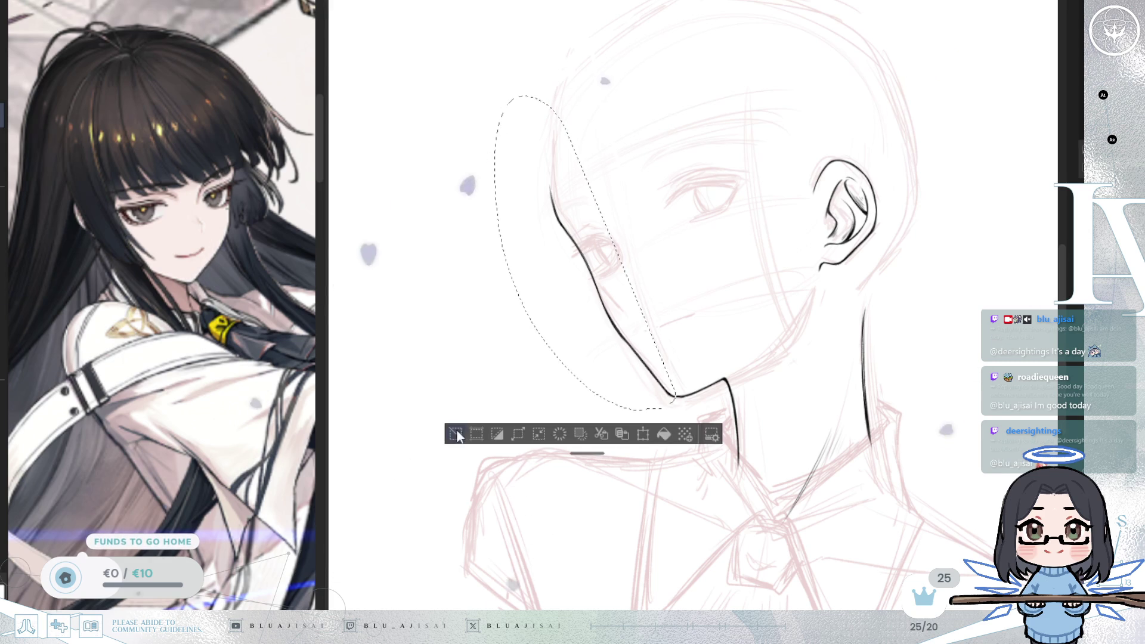
{"action": "scroll", "coordinate": [636, 350], "scroll_direction": "up", "scroll_amount": 2}
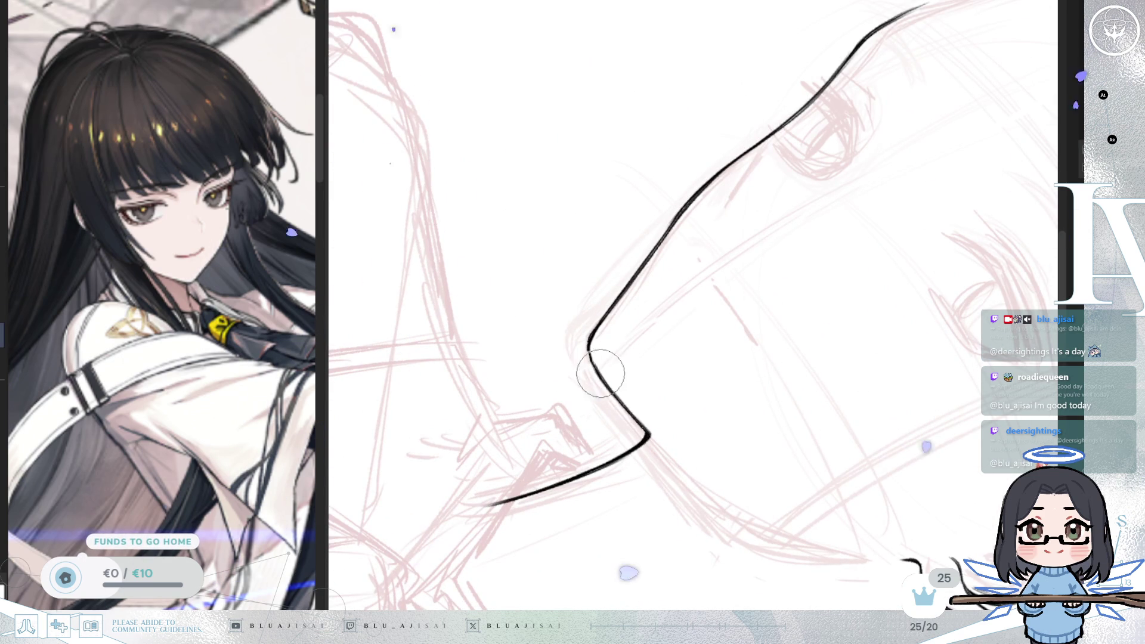
Step: Rotate and zoom the canvas view to inspect the reshaped jawline
{"action": "left_click_drag", "start_coordinate": [589, 333], "coordinate": [596, 282]}
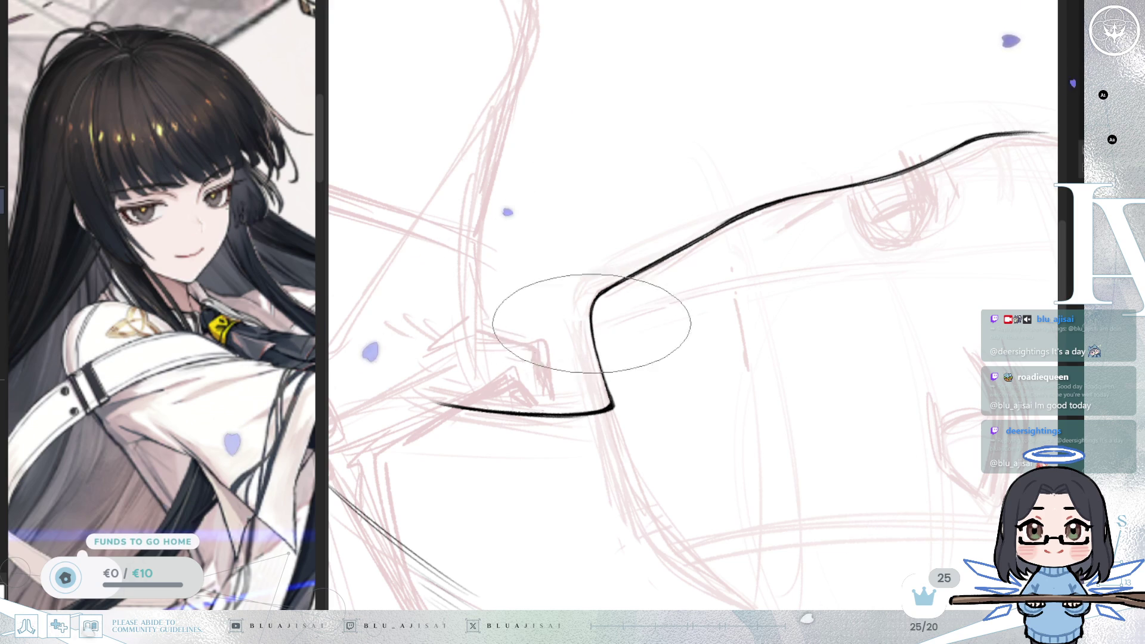
{"action": "mouse_move", "coordinate": [591, 312]}
{"action": "left_mouse_down"}
{"action": "mouse_move", "coordinate": [631, 348]}
{"action": "mouse_move", "coordinate": [629, 268]}
{"action": "mouse_move", "coordinate": [713, 187]}
{"action": "left_mouse_up"}
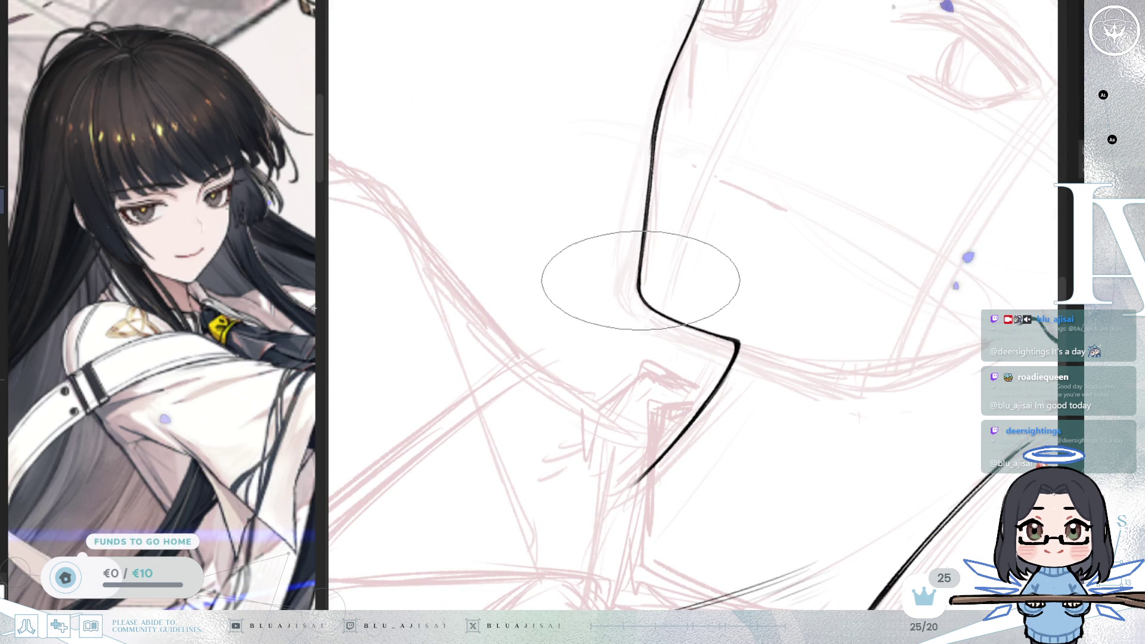
{"action": "mouse_move", "coordinate": [639, 283]}
{"action": "left_mouse_down"}
{"action": "mouse_move", "coordinate": [852, 190]}
{"action": "mouse_move", "coordinate": [832, 235]}
{"action": "left_mouse_up"}
{"action": "key", "text": "minus"}
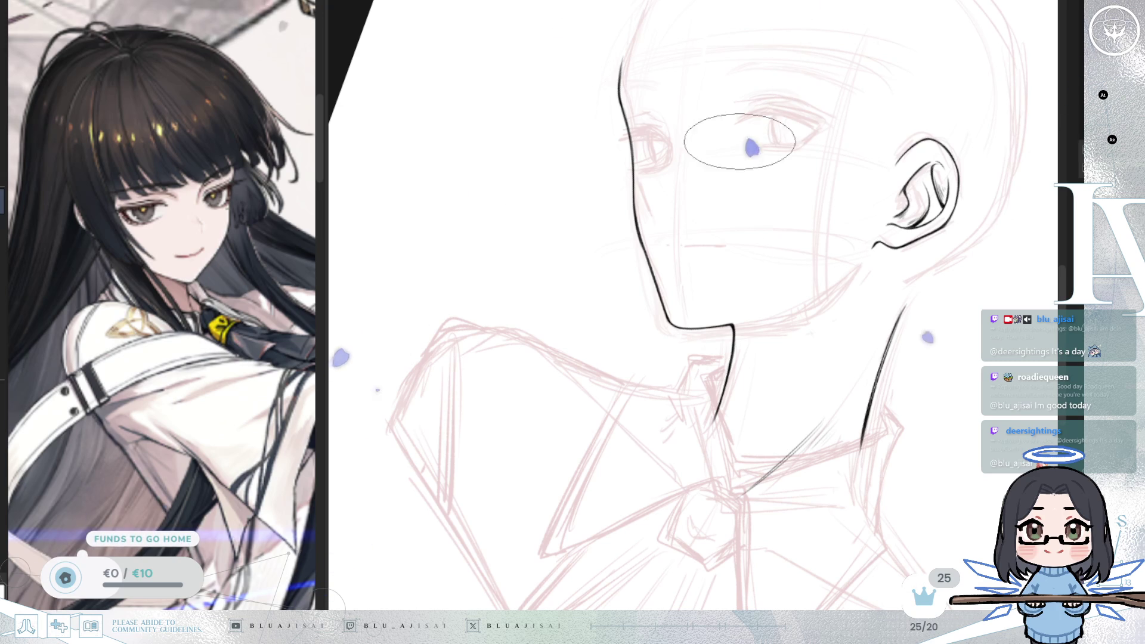
Step: Try and undo two strokes under the lower eye, mirroring the view to check the face
{"action": "scroll", "coordinate": [678, 223], "scroll_direction": "up", "scroll_amount": 5}
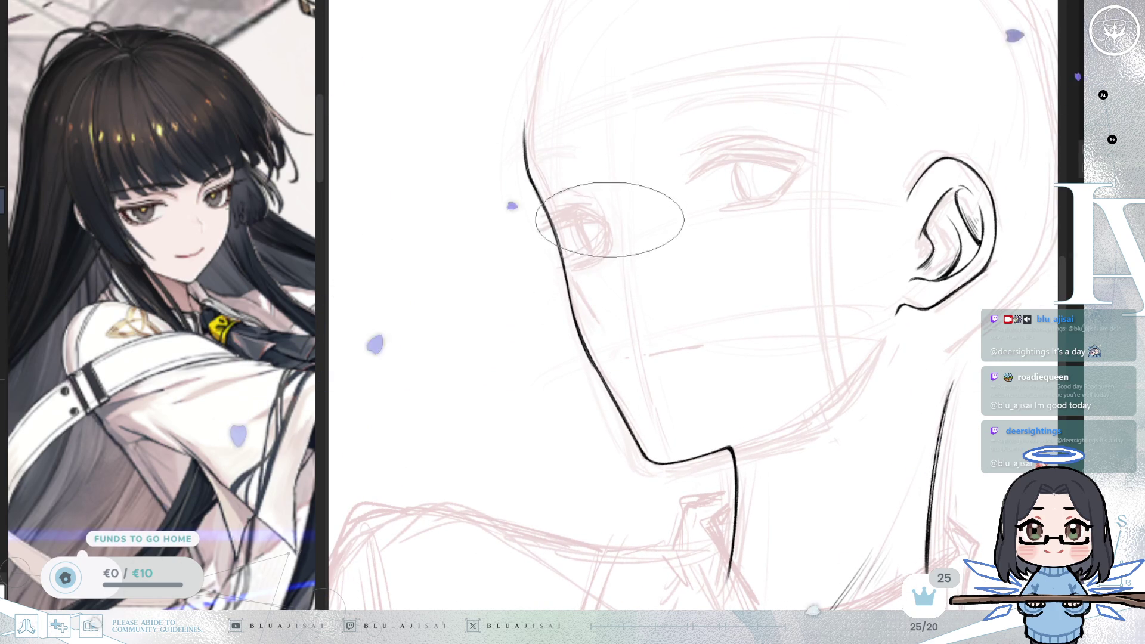
{"action": "left_click_drag", "start_coordinate": [608, 222], "coordinate": [565, 273]}
{"action": "key", "text": "ctrl+z"}
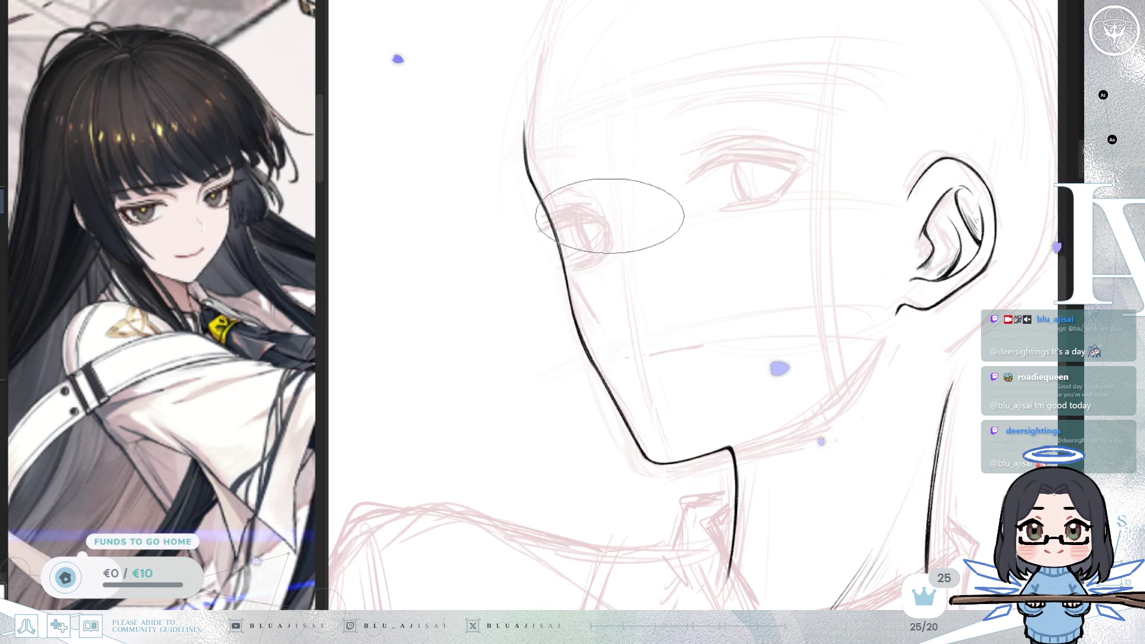
{"action": "mouse_move", "coordinate": [609, 210]}
{"action": "left_mouse_down"}
{"action": "mouse_move", "coordinate": [592, 263]}
{"action": "mouse_move", "coordinate": [568, 269]}
{"action": "left_mouse_up"}
{"action": "key", "text": "ctrl+z"}
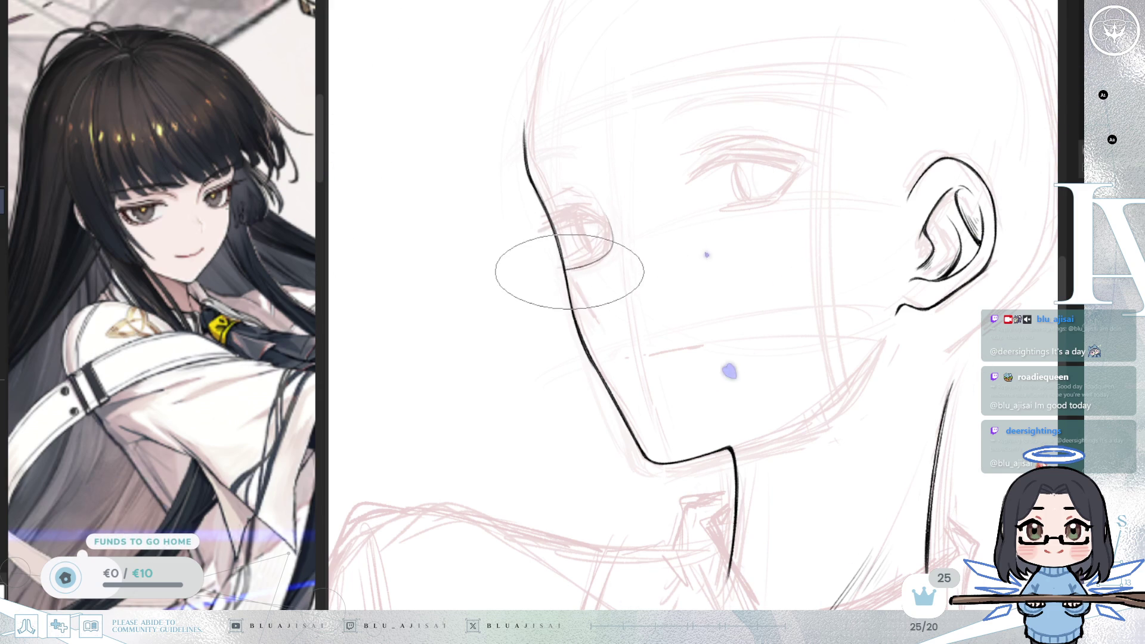
{"action": "key", "text": "m"}
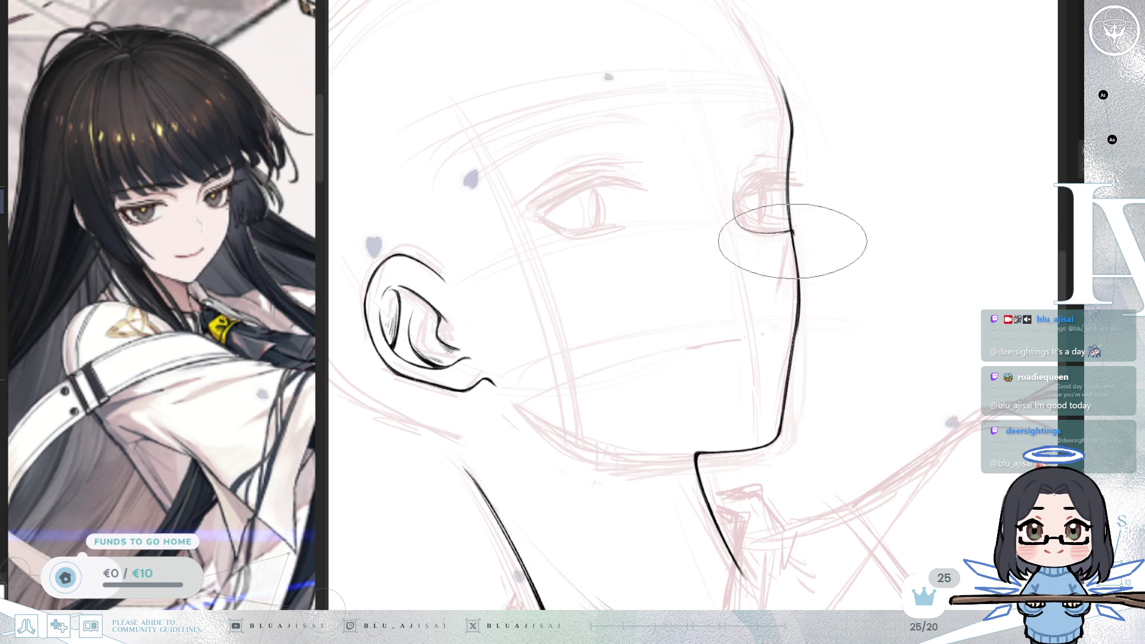
{"action": "key", "text": "h"}
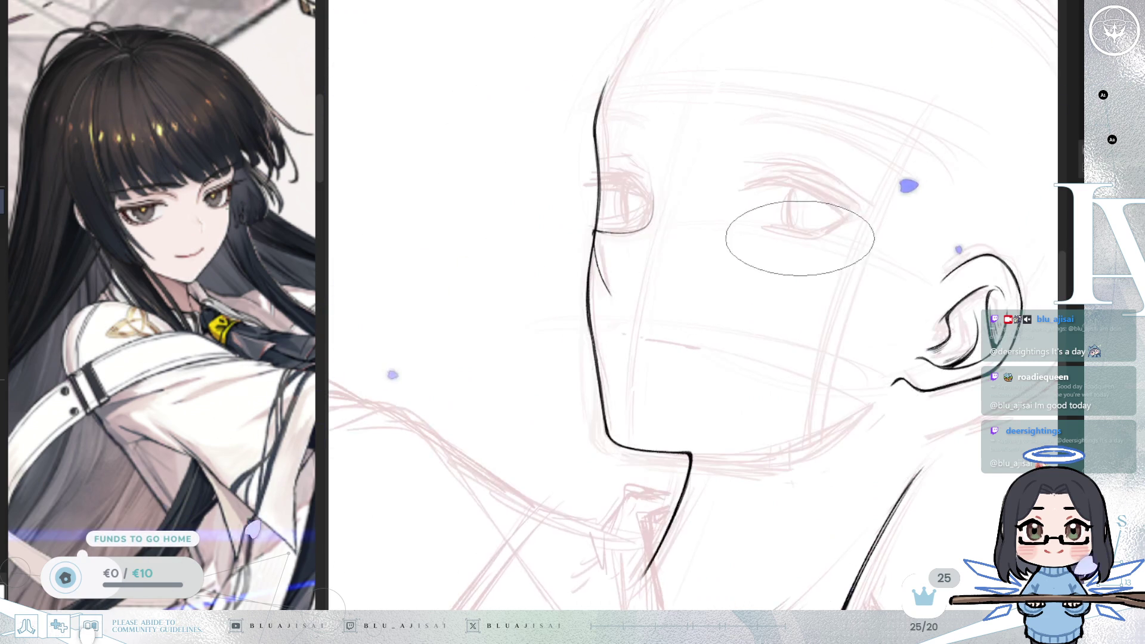
{"action": "key", "text": "h"}
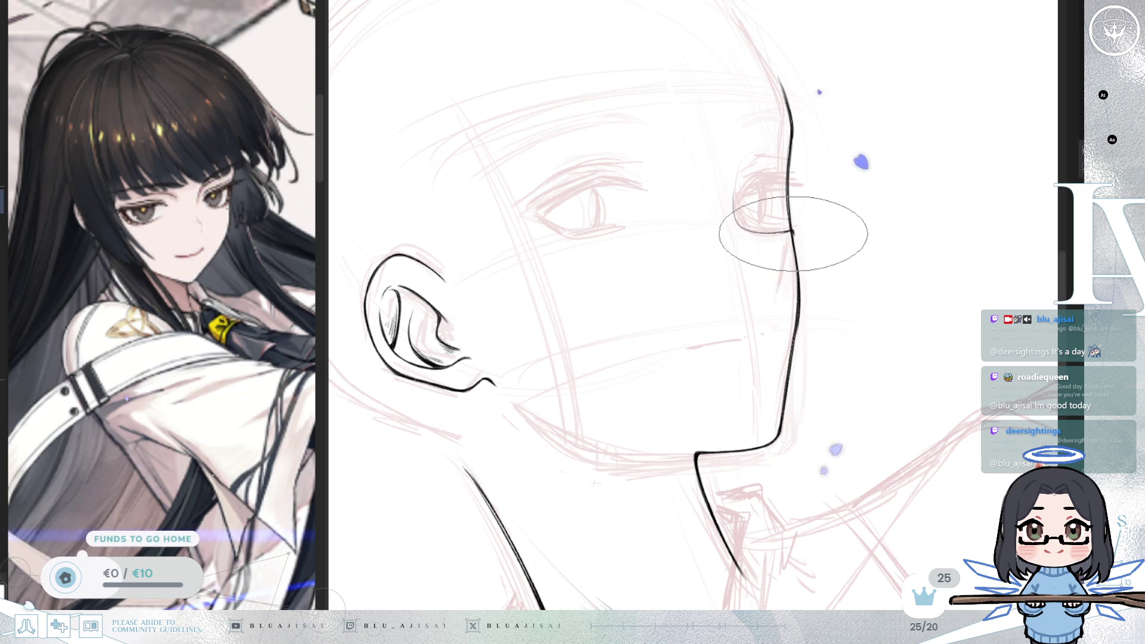
Step: Ink a short line at the eye's corner, then recentre and zoom in on the face
{"action": "left_click_drag", "start_coordinate": [792, 232], "coordinate": [783, 291]}
{"action": "key", "text": "h"}
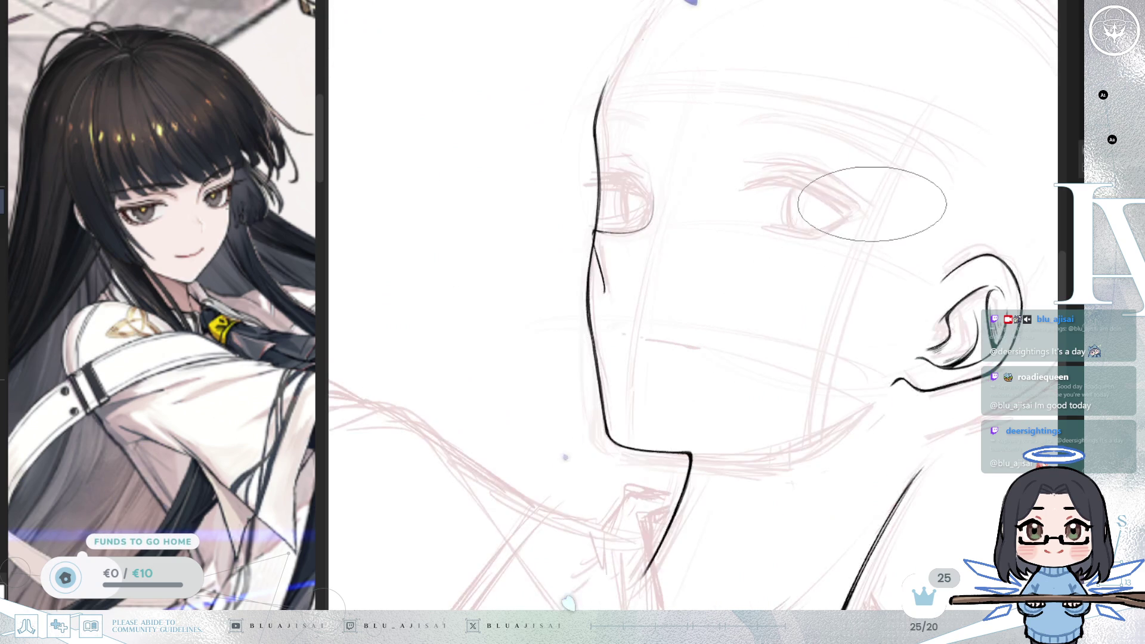
{"action": "scroll", "coordinate": [872, 201], "scroll_direction": "down", "scroll_amount": 3}
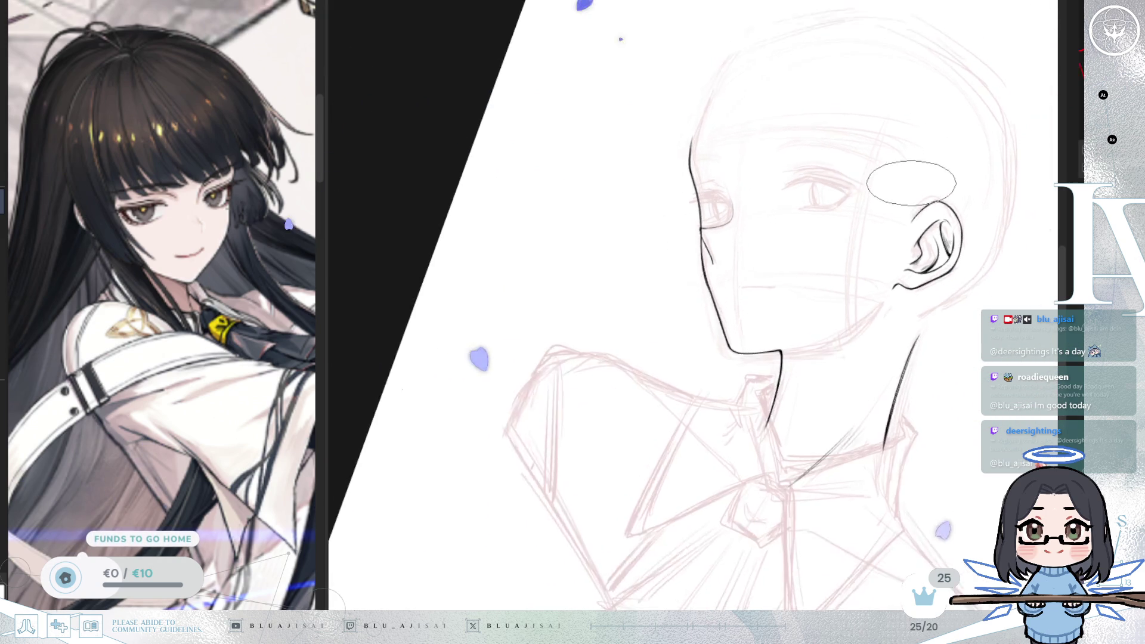
{"action": "left_click_drag", "start_coordinate": [903, 186], "coordinate": [844, 217]}
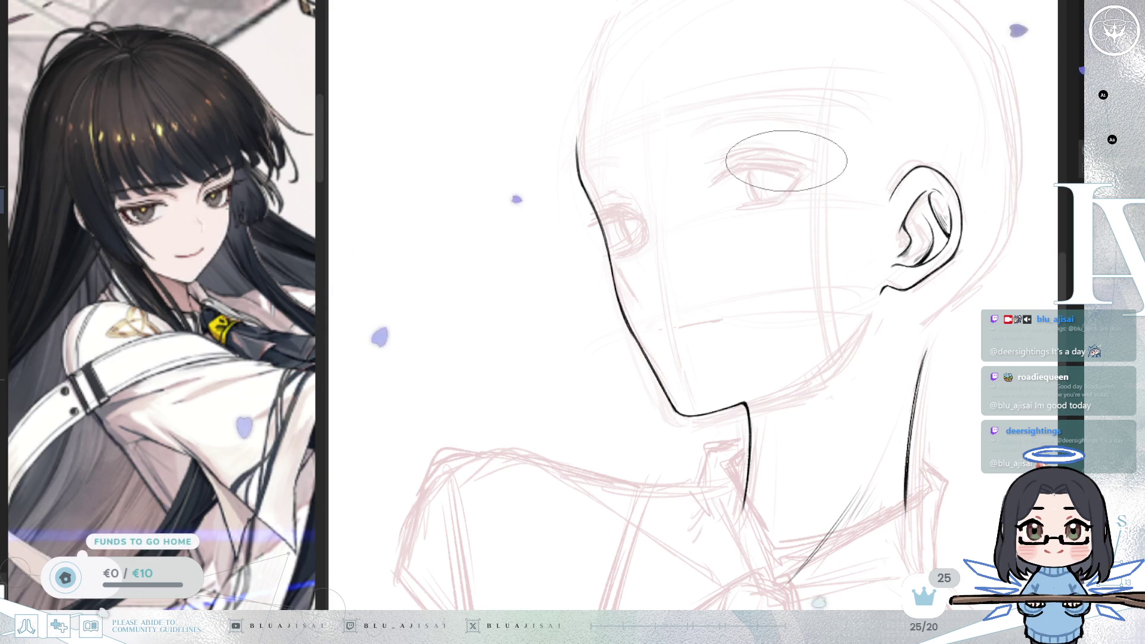
{"action": "key", "text": "ctrl+plus"}
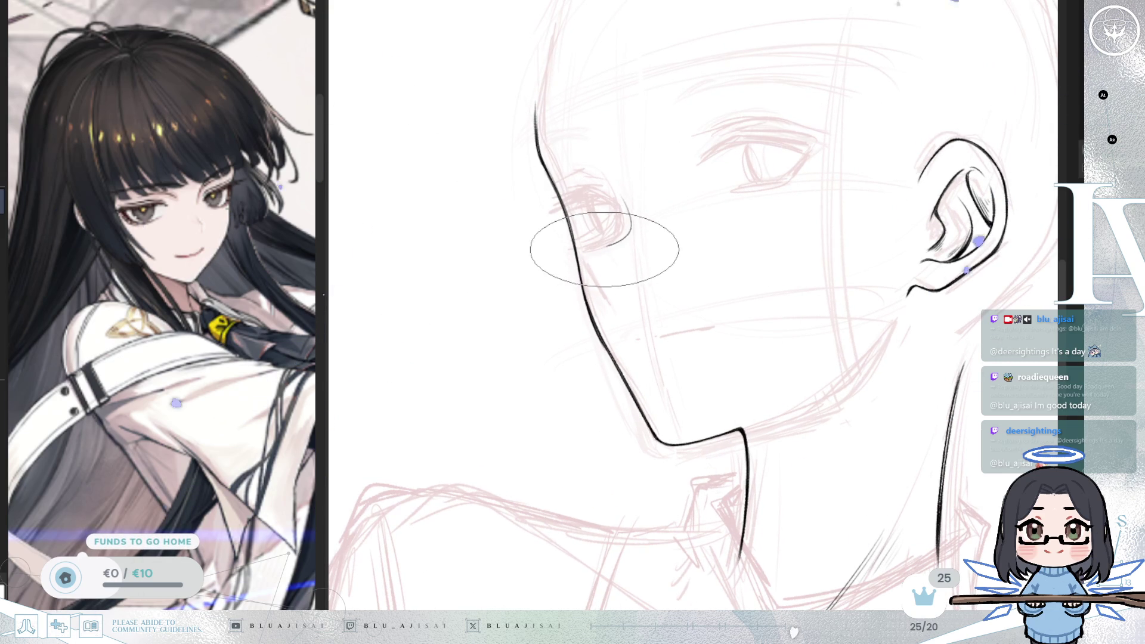
{"action": "key", "text": "m"}
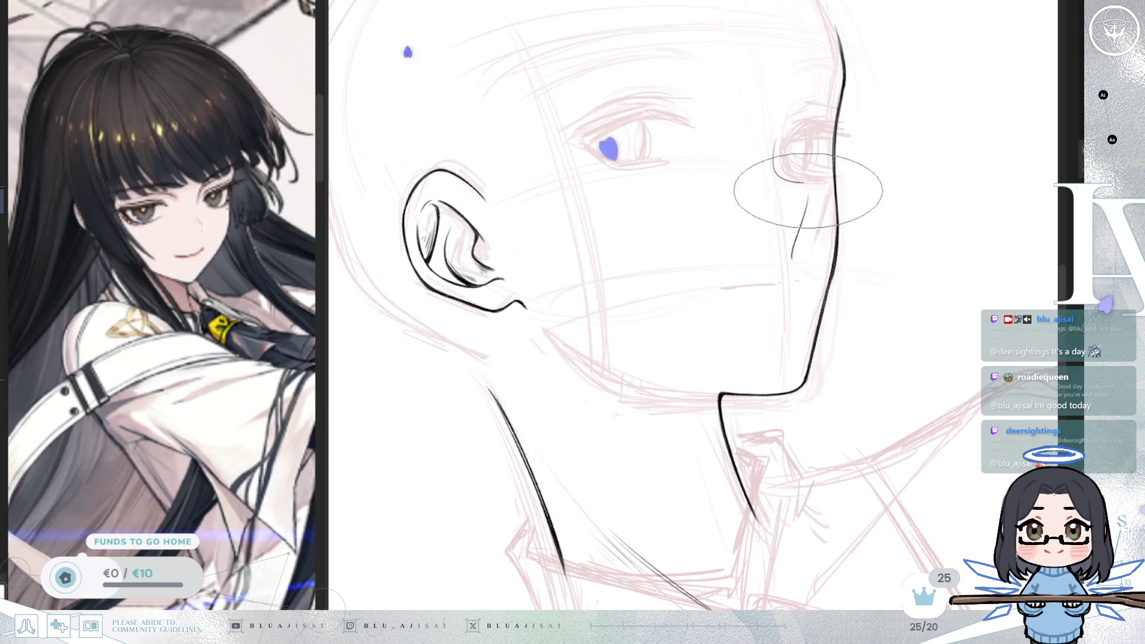
{"action": "key", "text": "m"}
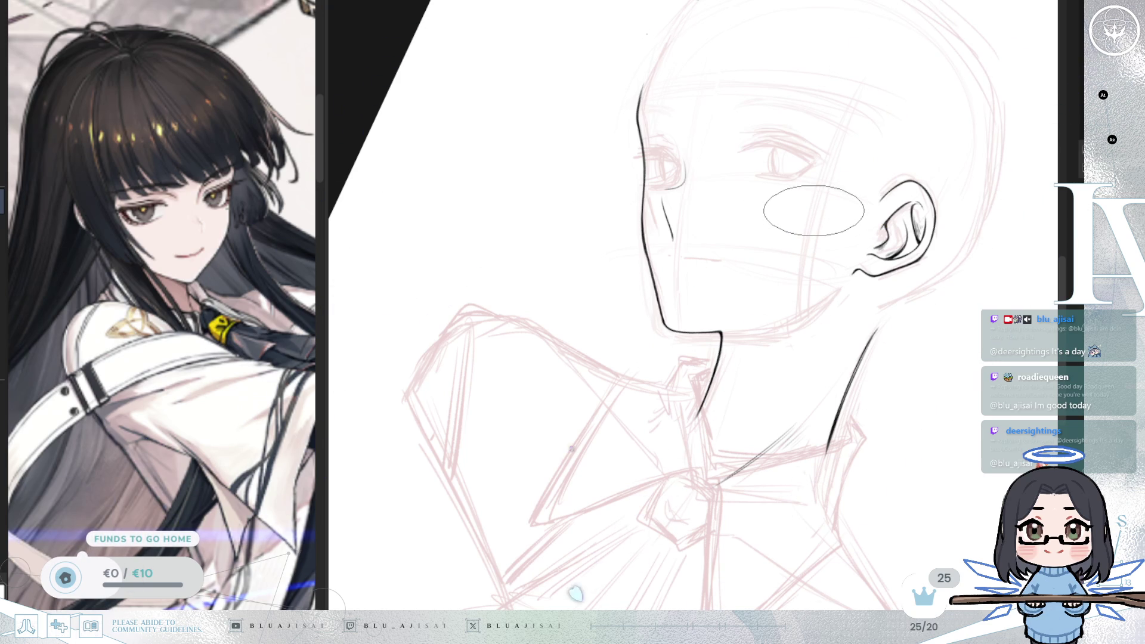
Step: Straighten the canvas and ink a short line beside the nose, mirroring the view to check
{"action": "scroll", "coordinate": [814, 210], "scroll_direction": "down", "scroll_amount": 2}
{"action": "key", "text": "5"}
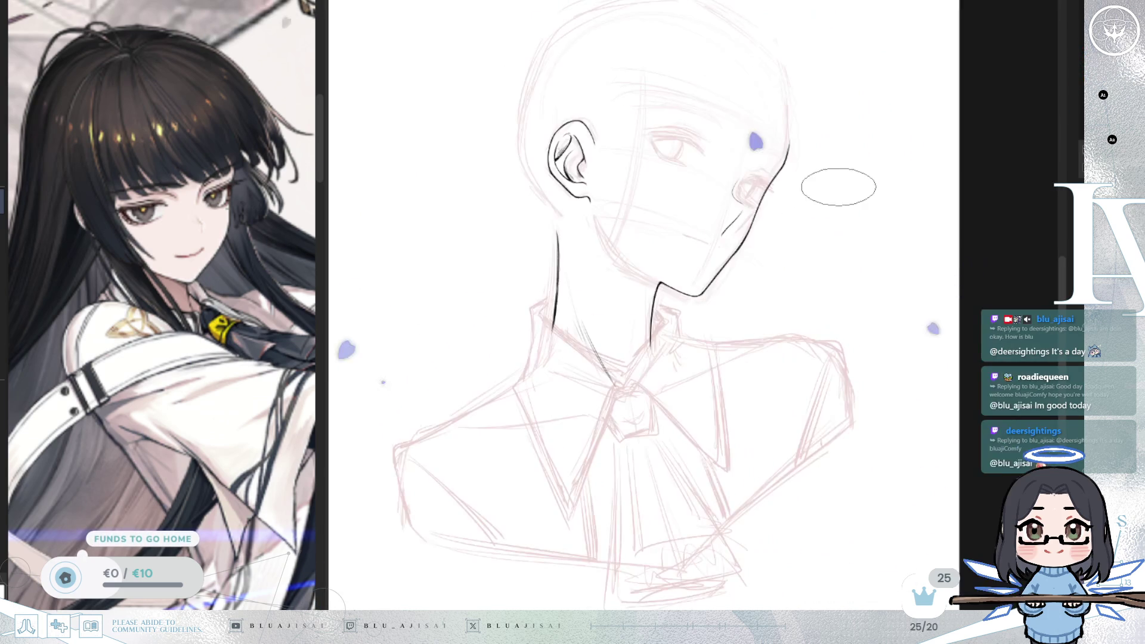
{"action": "scroll", "coordinate": [831, 185], "scroll_direction": "up", "scroll_amount": 4}
{"action": "scroll", "coordinate": [737, 250], "scroll_direction": "up", "scroll_amount": 2}
{"action": "left_click_drag", "start_coordinate": [726, 267], "coordinate": [713, 338]}
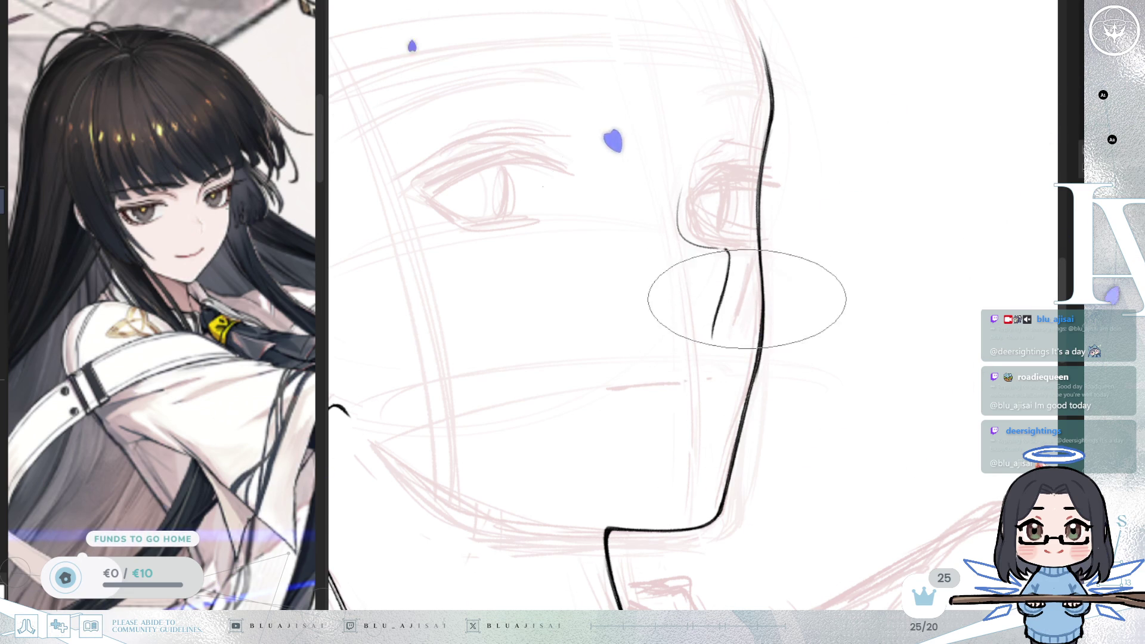
{"action": "key", "text": "m"}
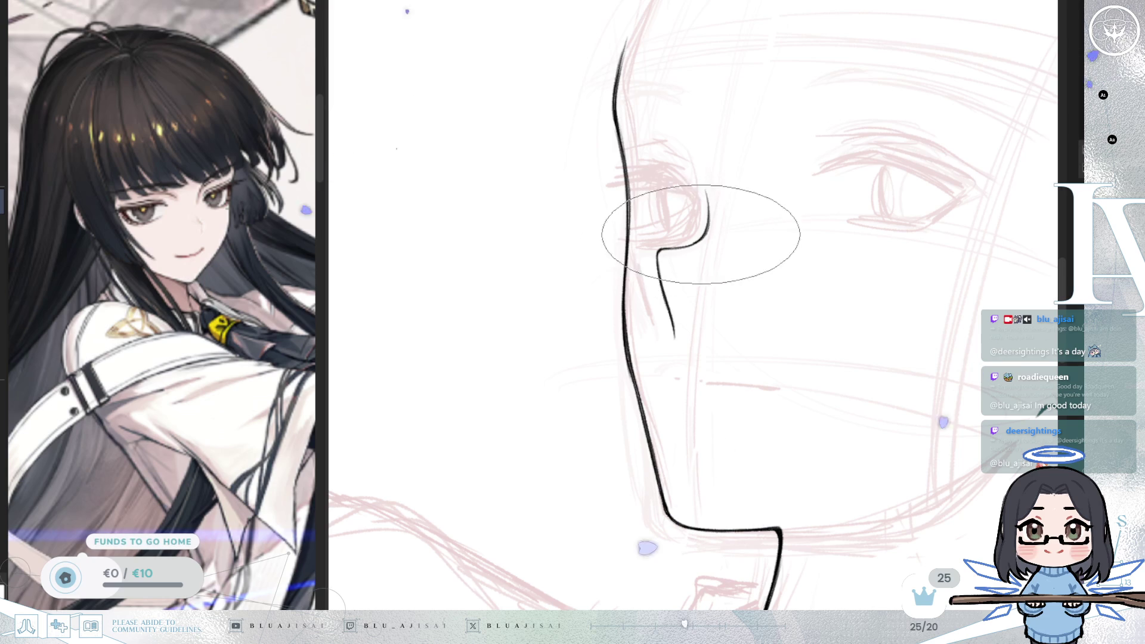
{"action": "scroll", "coordinate": [704, 235], "scroll_direction": "down", "scroll_amount": 5}
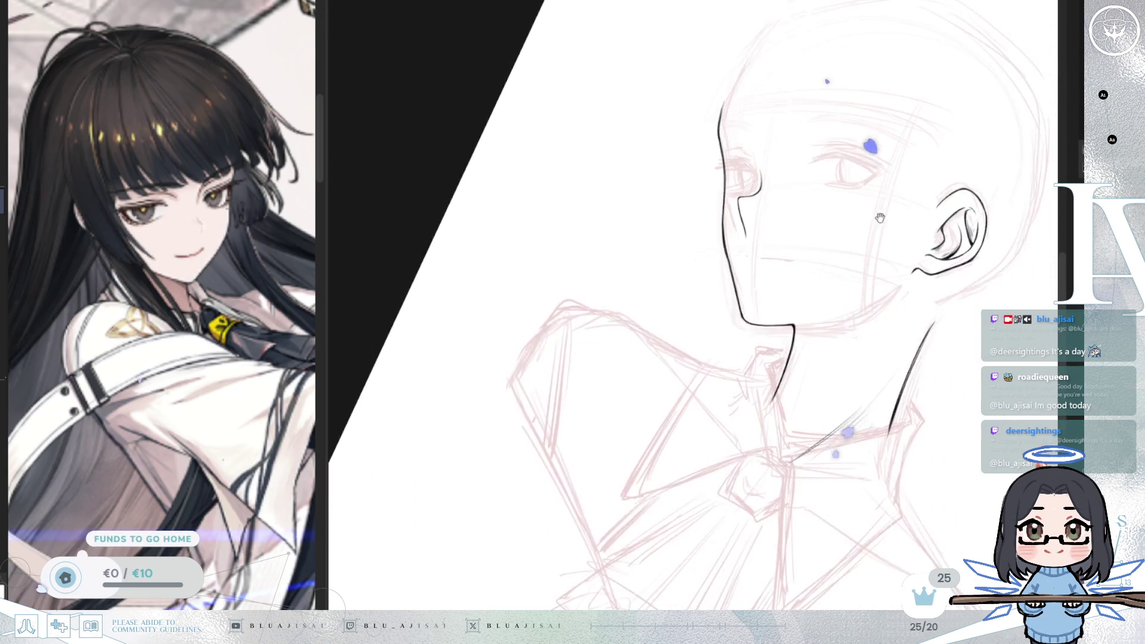
{"action": "key", "text": "h"}
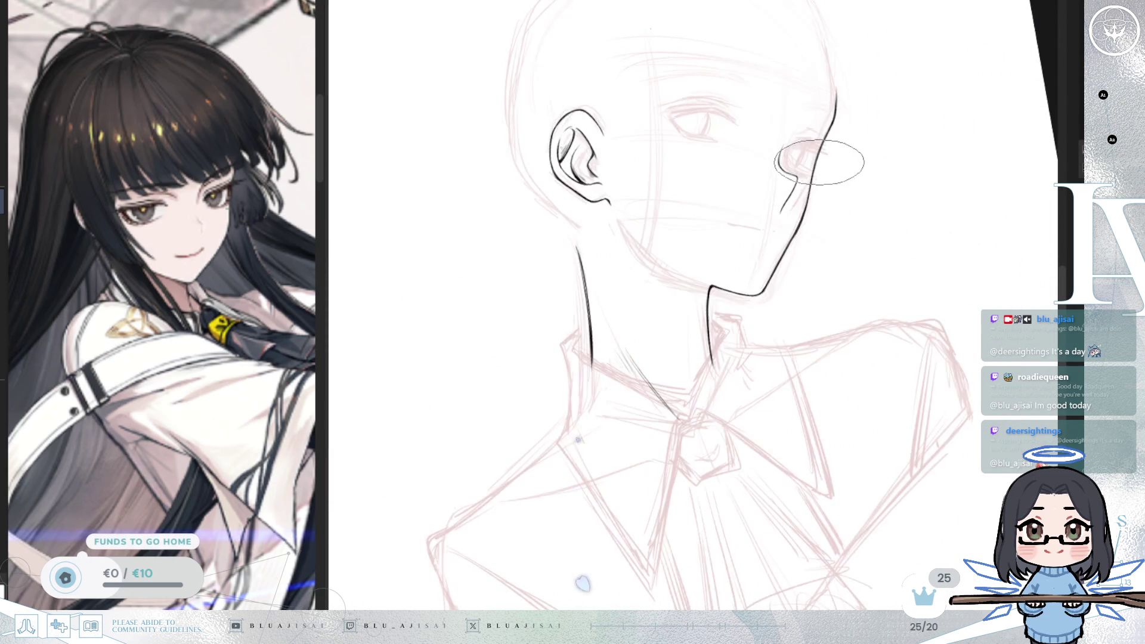
{"action": "scroll", "coordinate": [880, 135], "scroll_direction": "up", "scroll_amount": 5}
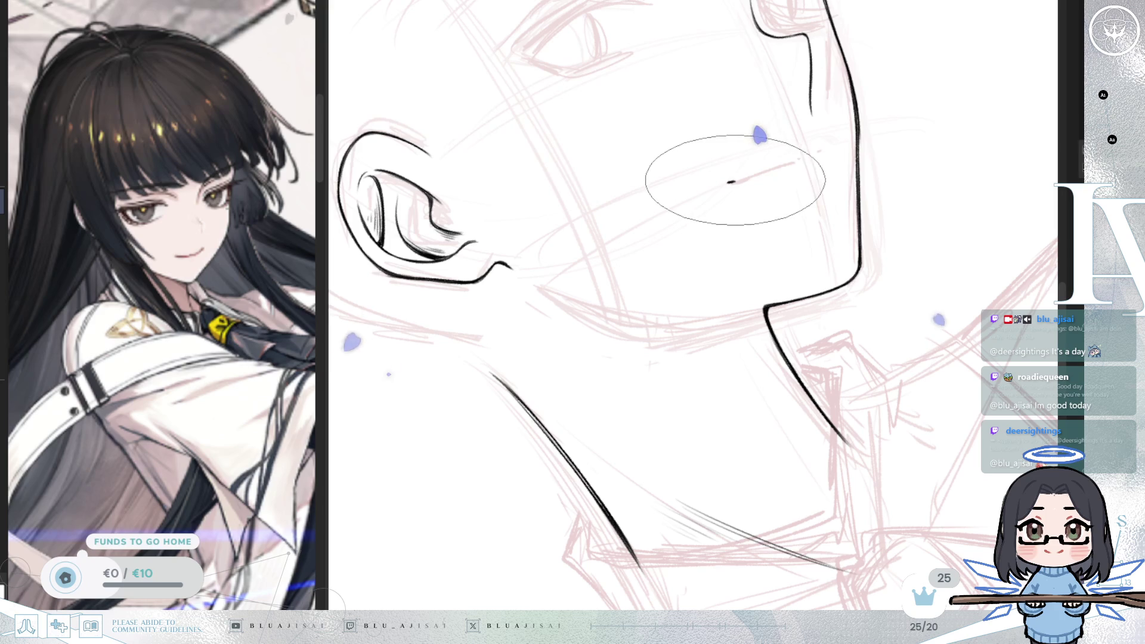
Step: Add a small ink mark on the cheek and the short mouth line
{"action": "left_click", "coordinate": [825, 149]}
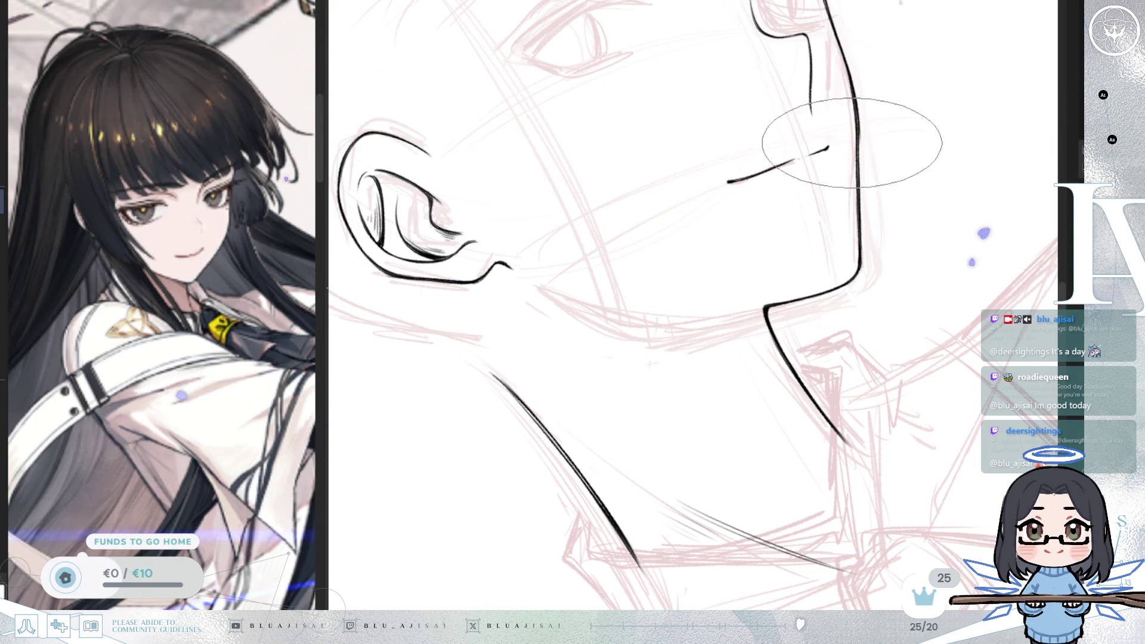
{"action": "scroll", "coordinate": [845, 145], "scroll_direction": "down", "scroll_amount": 5}
{"action": "scroll", "coordinate": [916, 141], "scroll_direction": "up", "scroll_amount": 5}
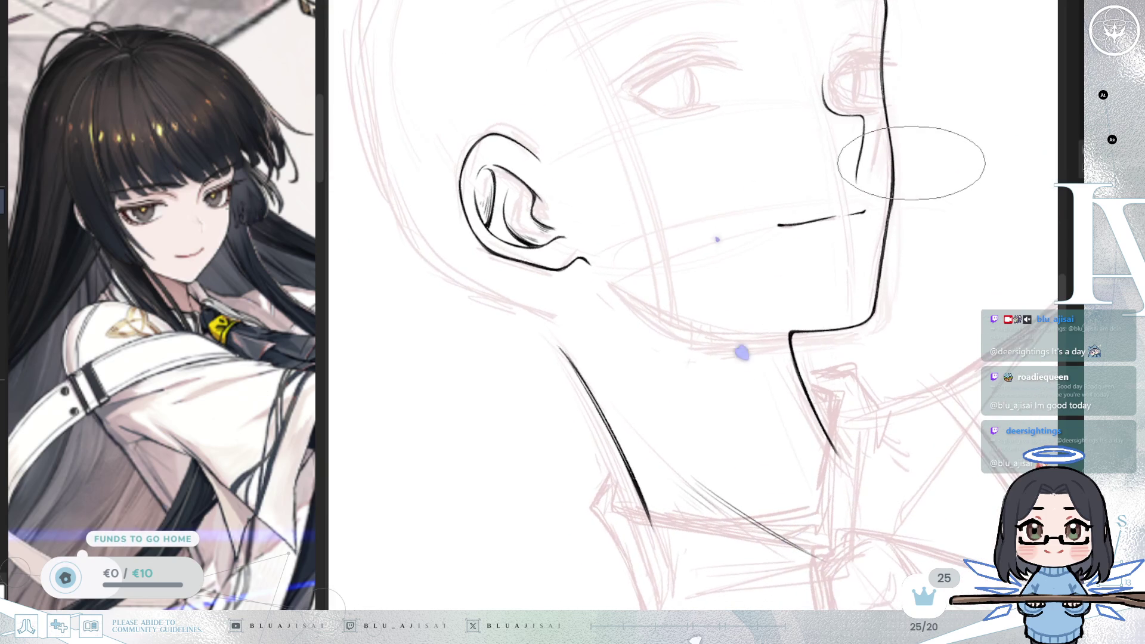
{"action": "scroll", "coordinate": [844, 173], "scroll_direction": "up", "scroll_amount": 3}
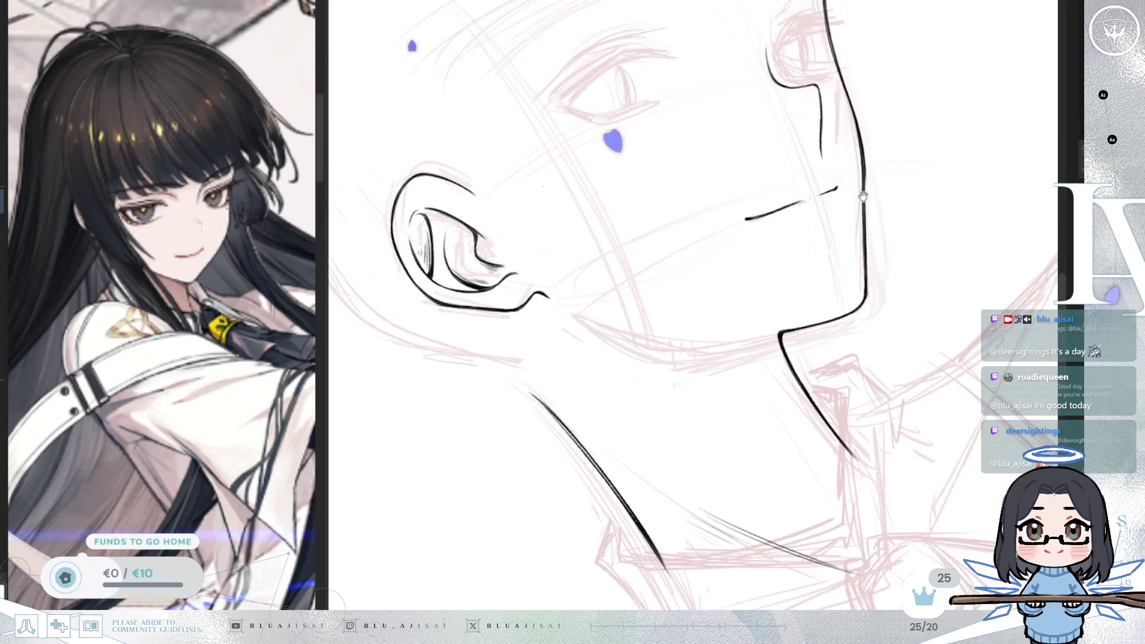
{"action": "key", "text": "e"}
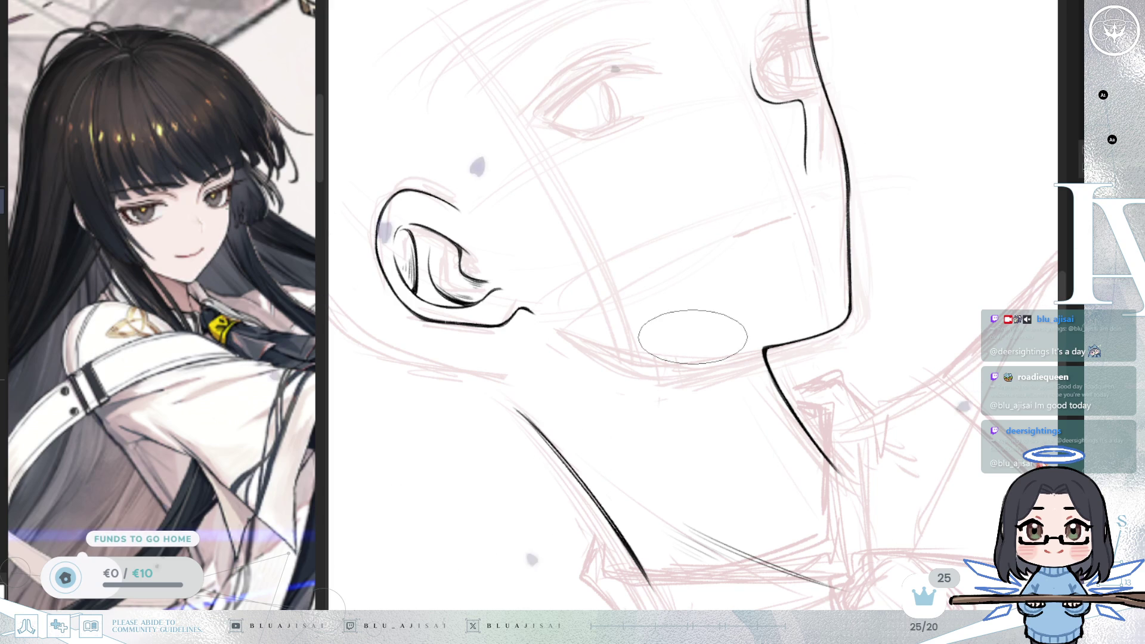
{"action": "scroll", "coordinate": [737, 268], "scroll_direction": "up", "scroll_amount": 1}
{"action": "left_click_drag", "start_coordinate": [739, 246], "coordinate": [766, 239]}
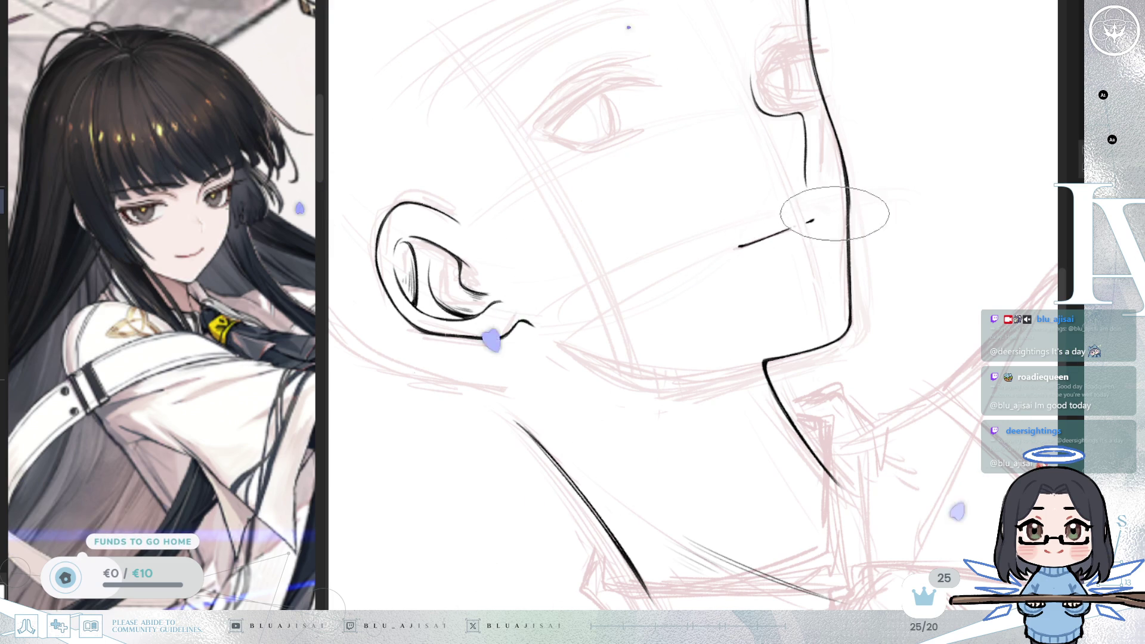
{"action": "scroll", "coordinate": [770, 227], "scroll_direction": "down", "scroll_amount": 3}
{"action": "scroll", "coordinate": [902, 230], "scroll_direction": "up", "scroll_amount": 2}
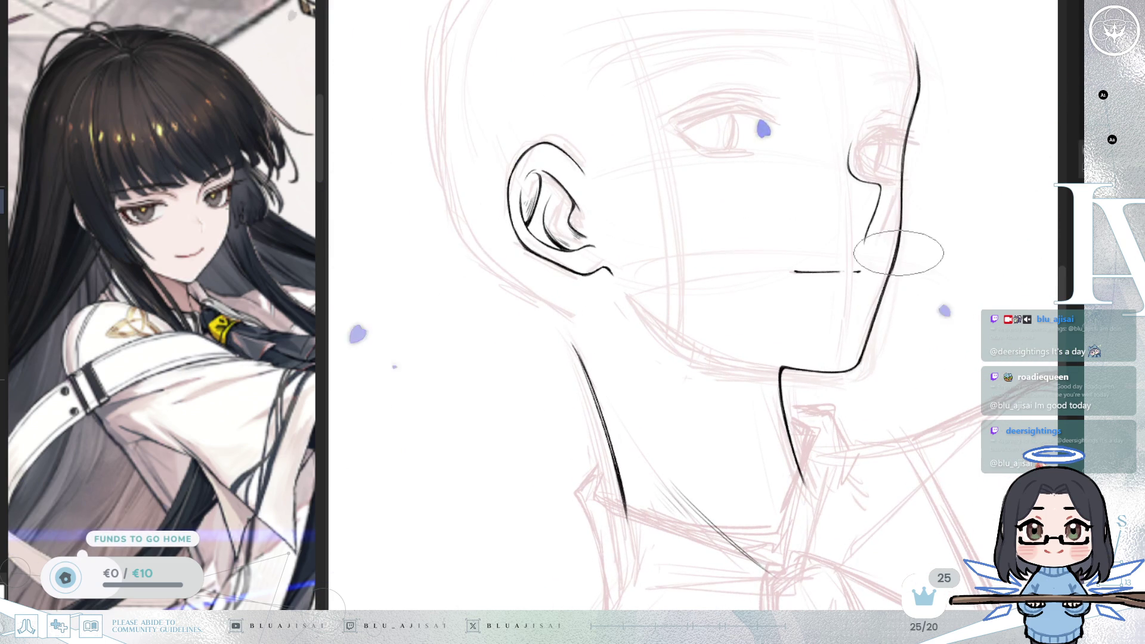
{"action": "scroll", "coordinate": [883, 197], "scroll_direction": "up", "scroll_amount": 2}
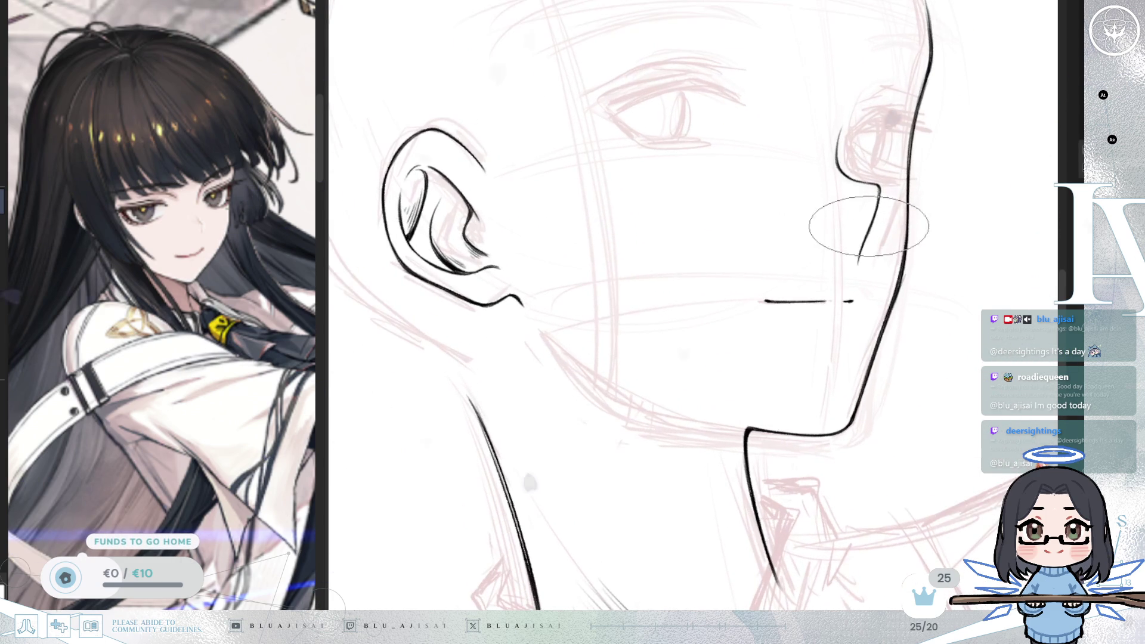
{"action": "scroll", "coordinate": [864, 237], "scroll_direction": "down", "scroll_amount": 3}
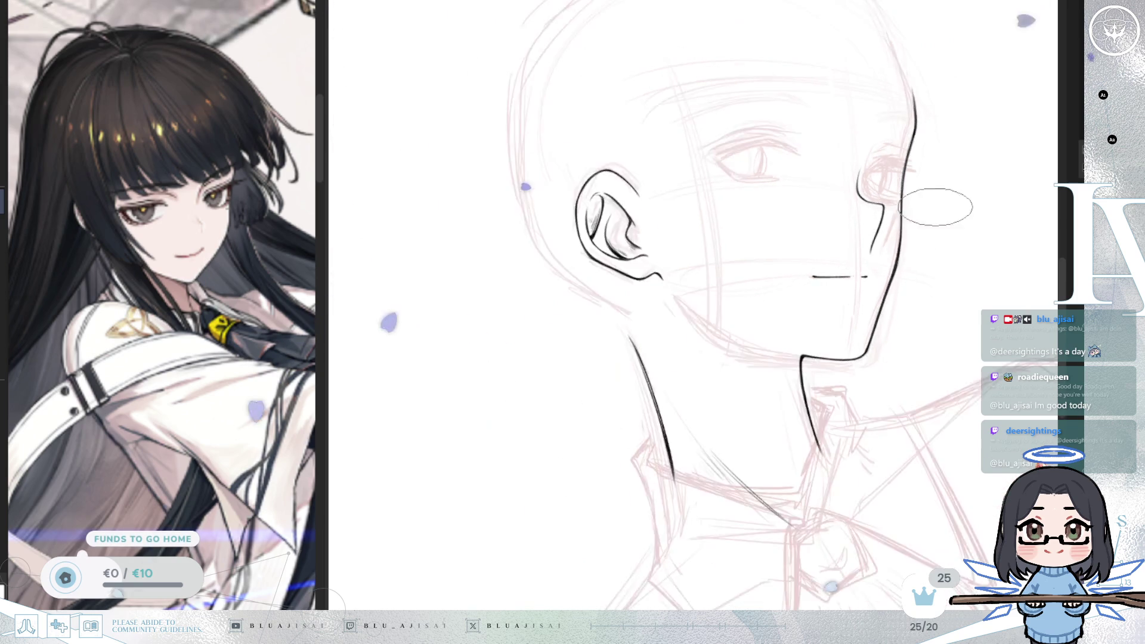
Step: Set the canvas upright, bring the neck and collar into view, and undo the stray neck stroke
{"action": "key", "text": "m"}
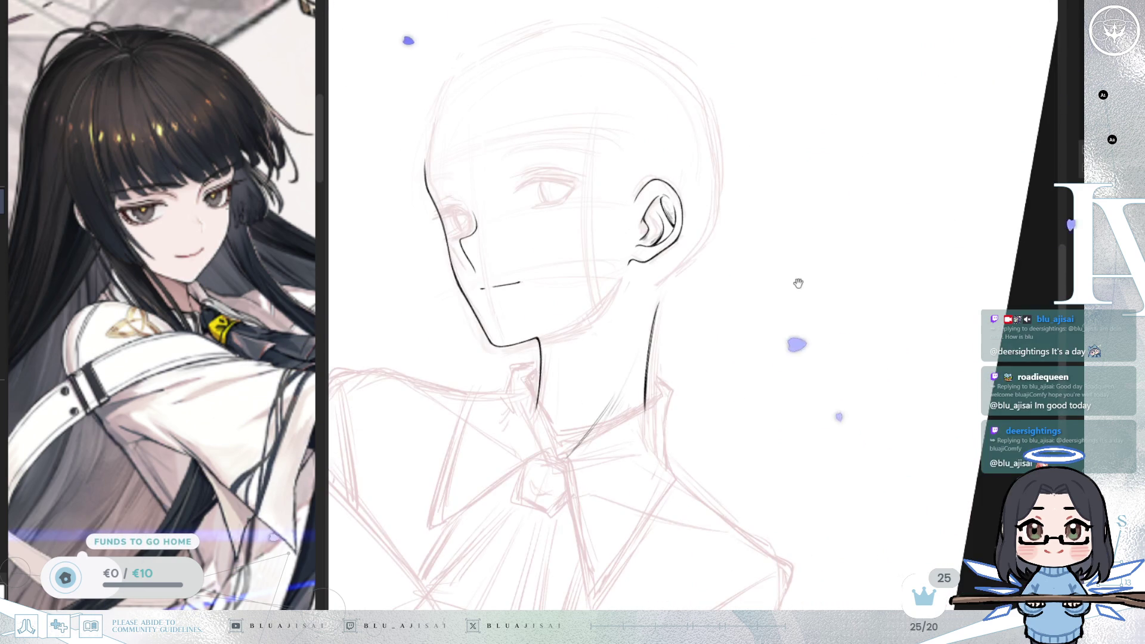
{"action": "scroll", "coordinate": [950, 226], "scroll_direction": "up", "scroll_amount": 2}
{"action": "key", "text": "5"}
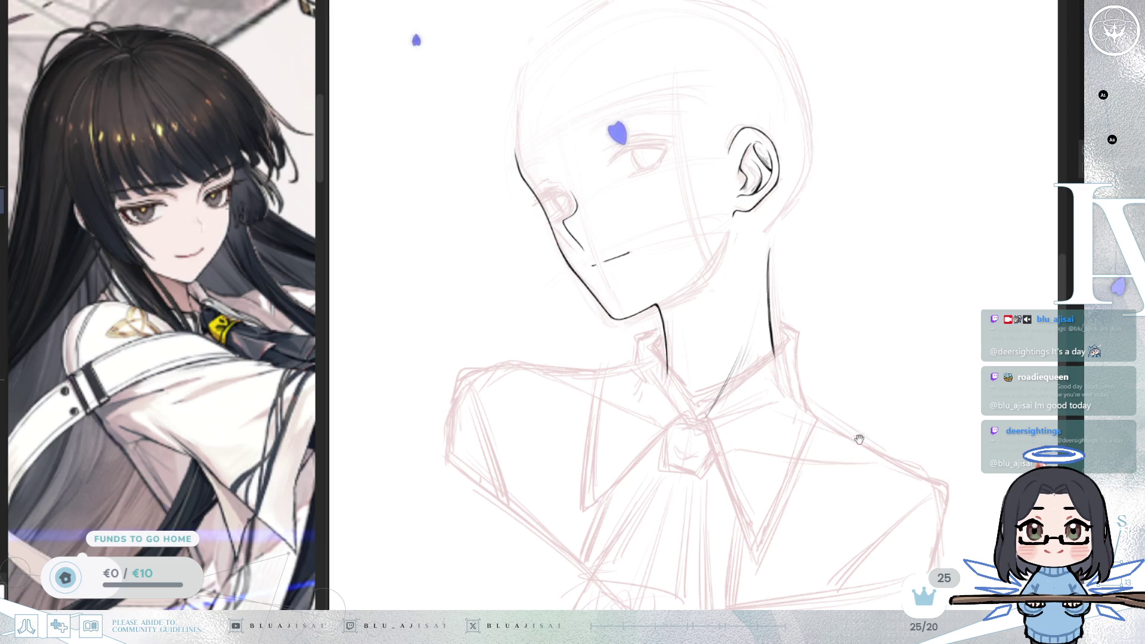
{"action": "left_click_drag", "start_coordinate": [900, 407], "coordinate": [907, 379]}
{"action": "scroll", "coordinate": [782, 298], "scroll_direction": "up", "scroll_amount": 2}
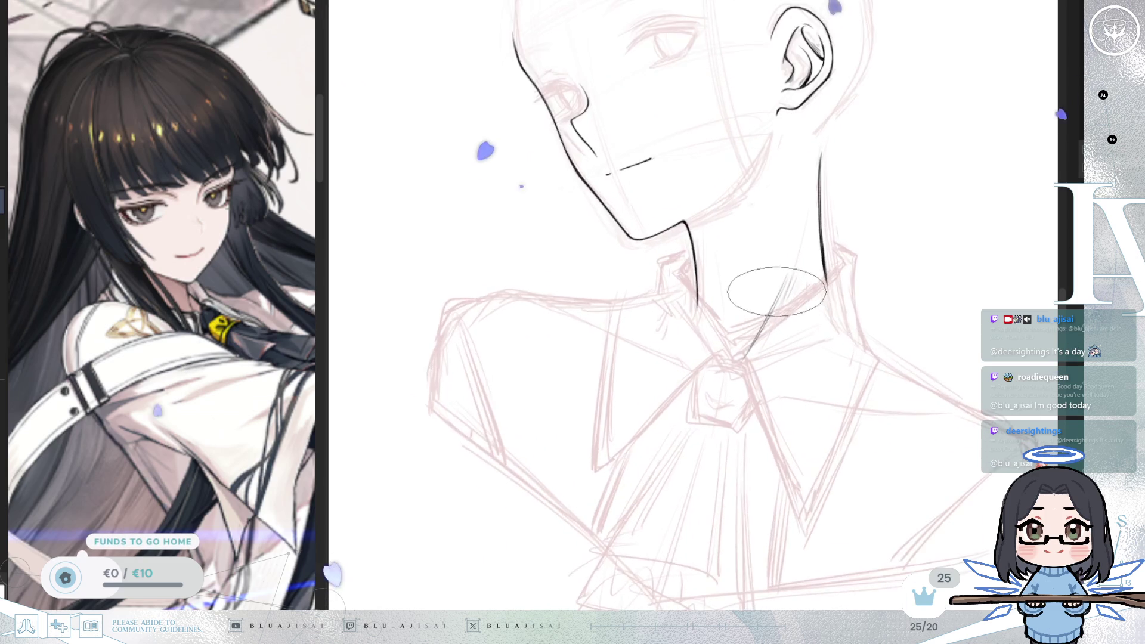
{"action": "left_click_drag", "start_coordinate": [781, 298], "coordinate": [771, 344]}
{"action": "key", "text": "ctrl+z"}
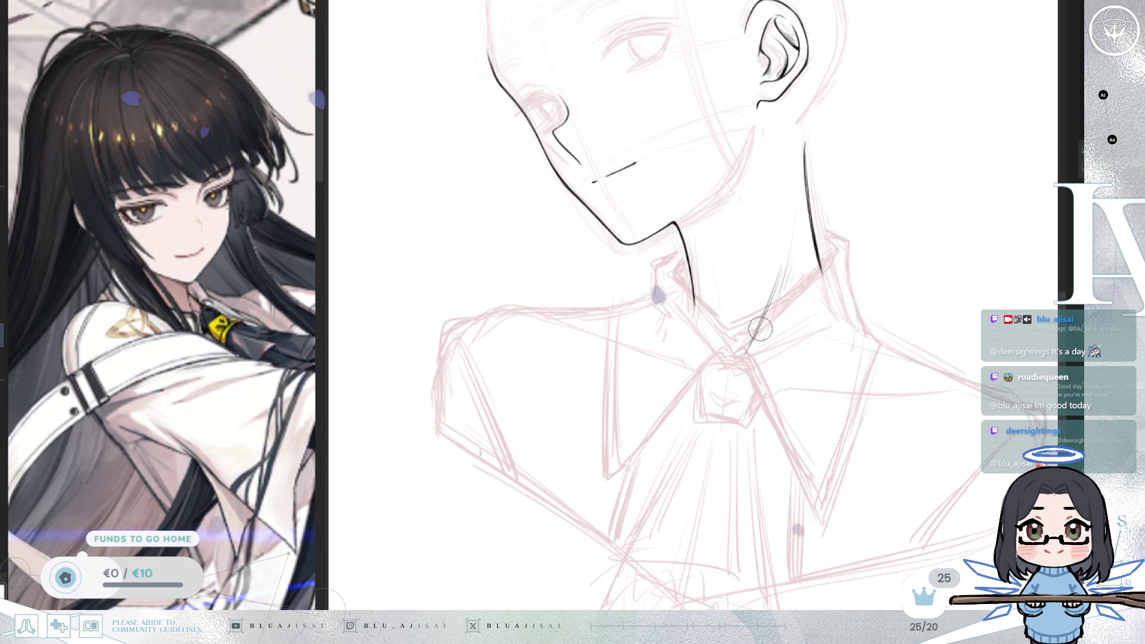
{"action": "key", "text": "bracketright"}
{"action": "key", "text": "bracketright"}
{"action": "key", "text": "bracketright"}
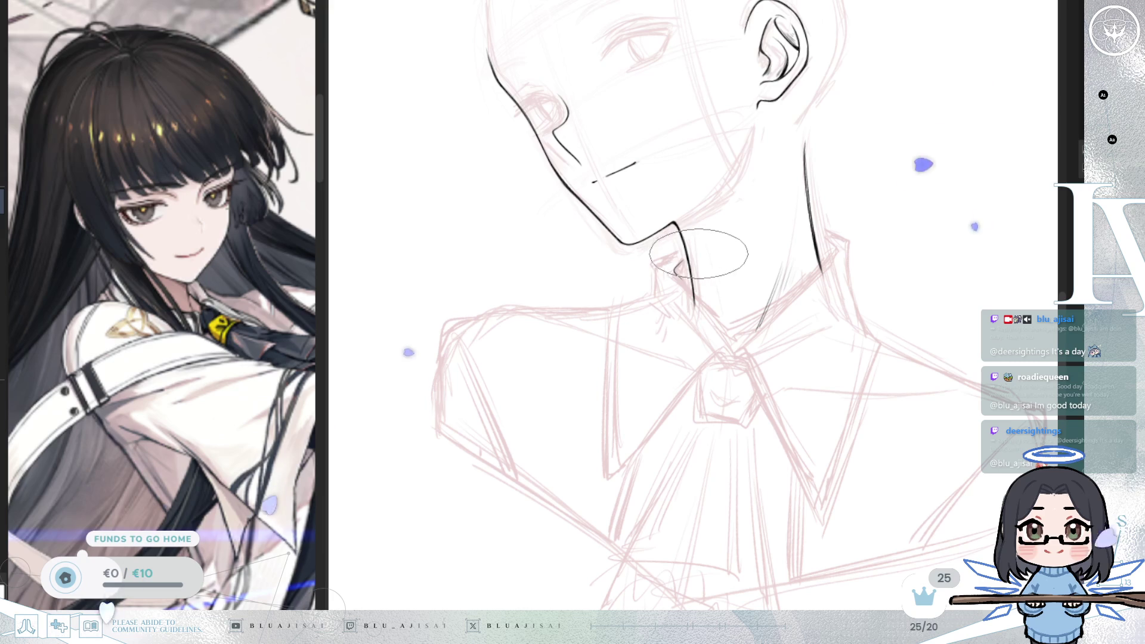
Step: Ink the V collar line running down from the neck, mirroring the view to check it
{"action": "mouse_move", "coordinate": [226, 599]}
{"action": "left_mouse_down"}
{"action": "mouse_move", "coordinate": [240, 500]}
{"action": "mouse_move", "coordinate": [239, 539]}
{"action": "left_mouse_up"}
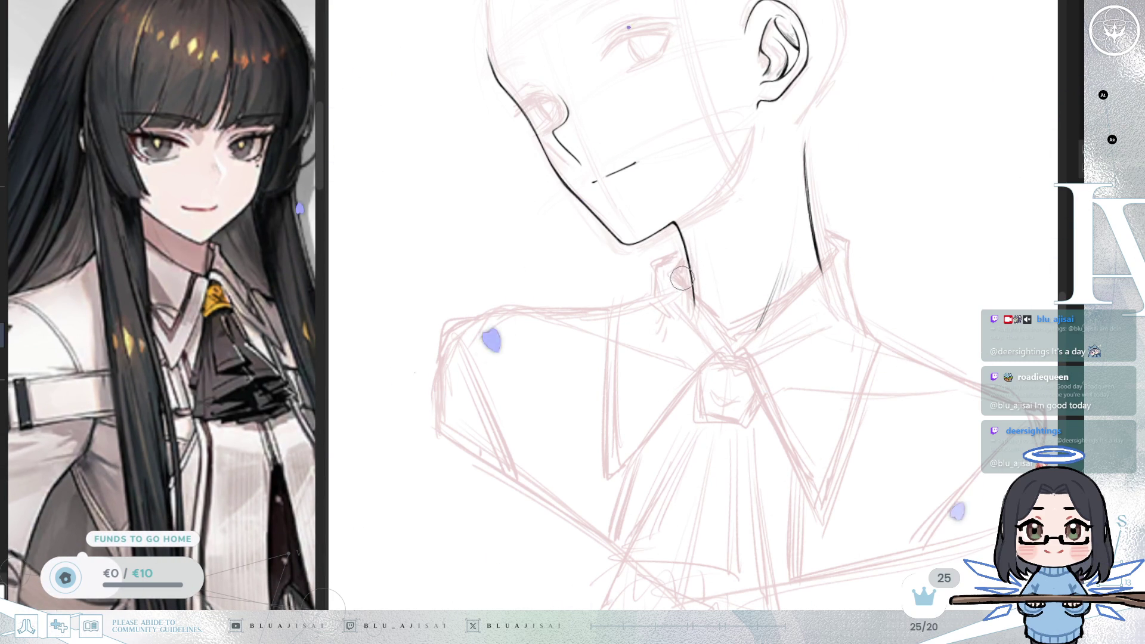
{"action": "scroll", "coordinate": [683, 278], "scroll_direction": "up", "scroll_amount": 1}
{"action": "key", "text": "bracketright"}
{"action": "key", "text": "bracketright"}
{"action": "key", "text": "bracketright"}
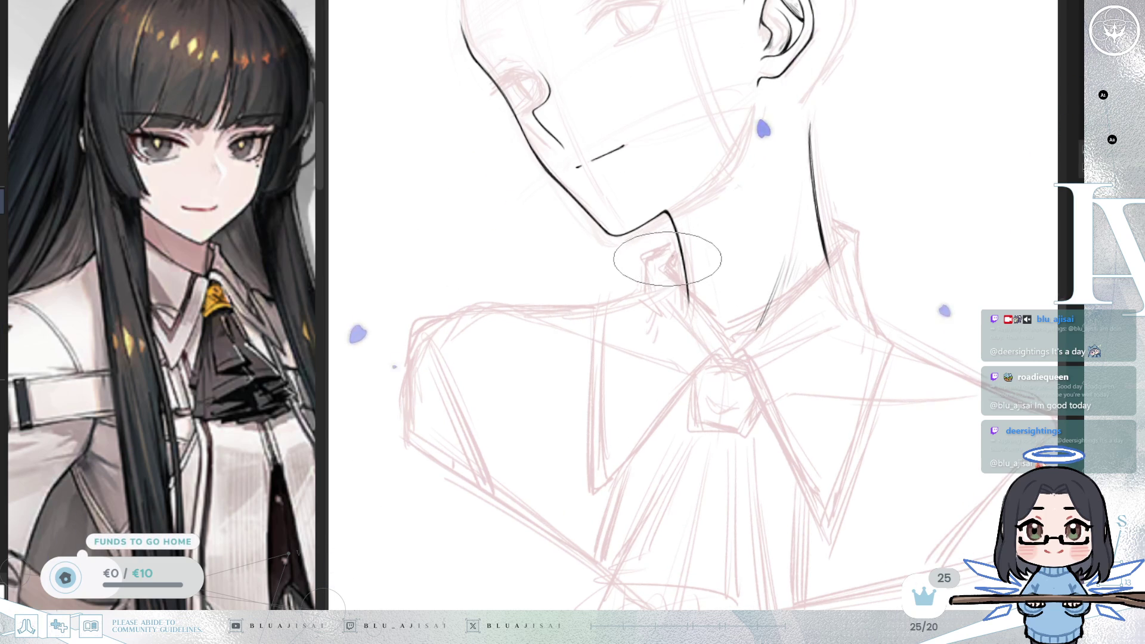
{"action": "key", "text": "m"}
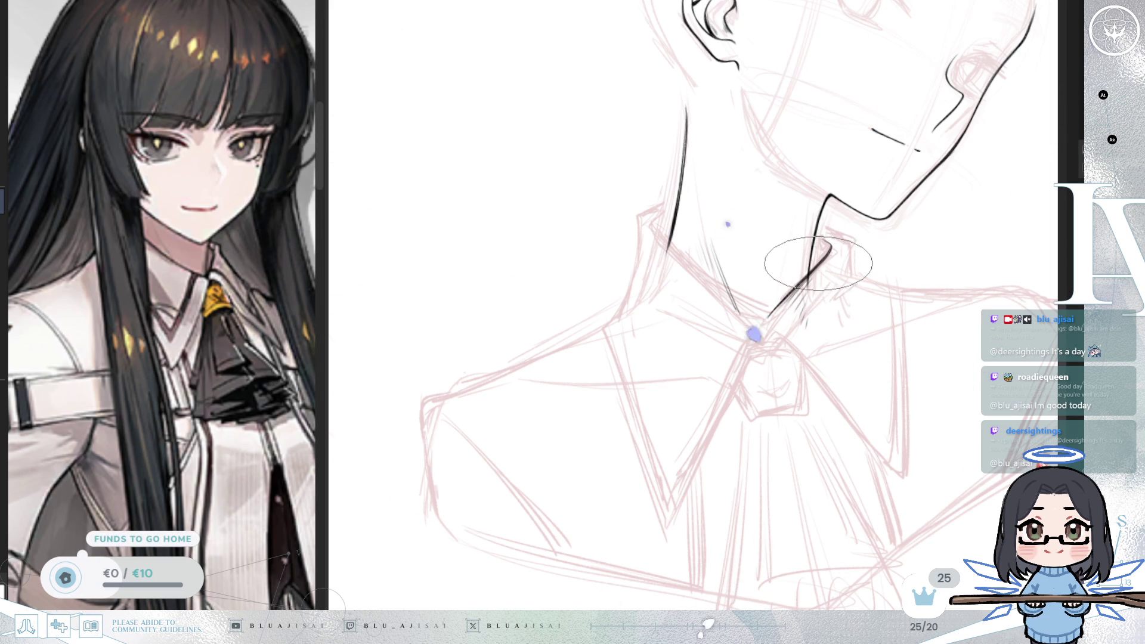
{"action": "key", "text": "m"}
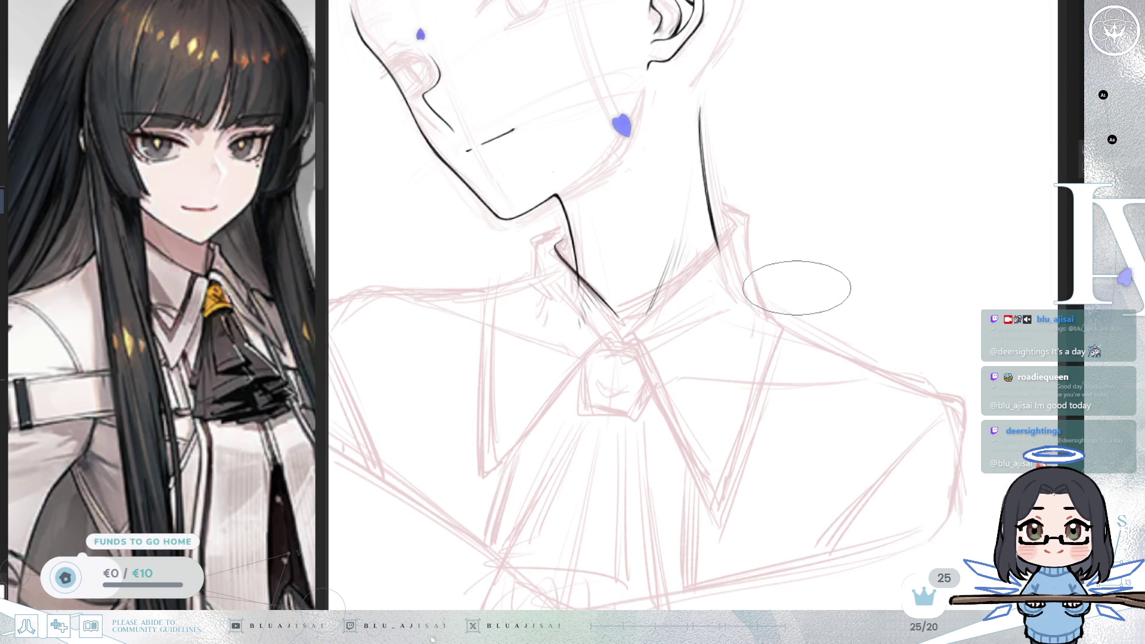
{"action": "left_click_drag", "start_coordinate": [714, 255], "coordinate": [784, 267]}
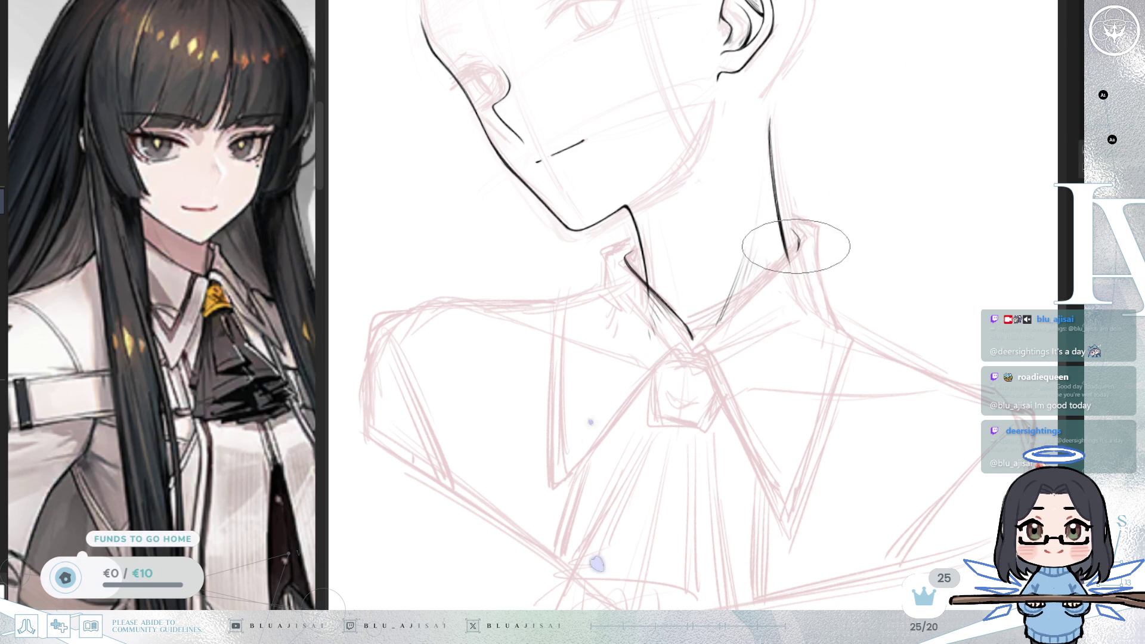
{"action": "left_click_drag", "start_coordinate": [792, 256], "coordinate": [698, 332]}
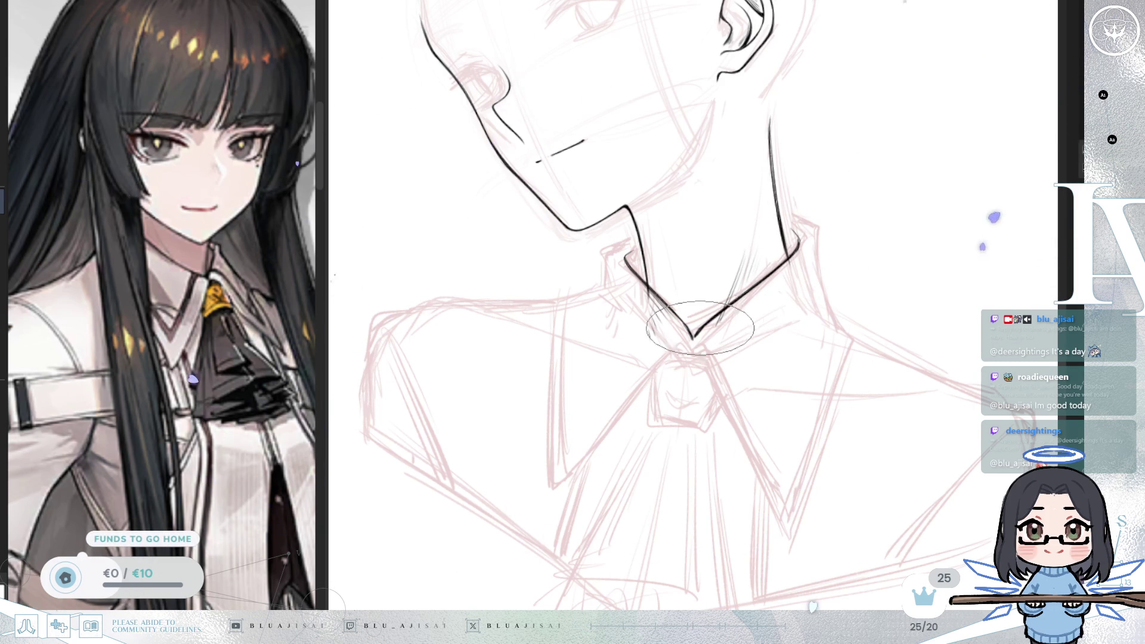
{"action": "key", "text": "m"}
{"action": "left_click_drag", "start_coordinate": [711, 318], "coordinate": [725, 327]}
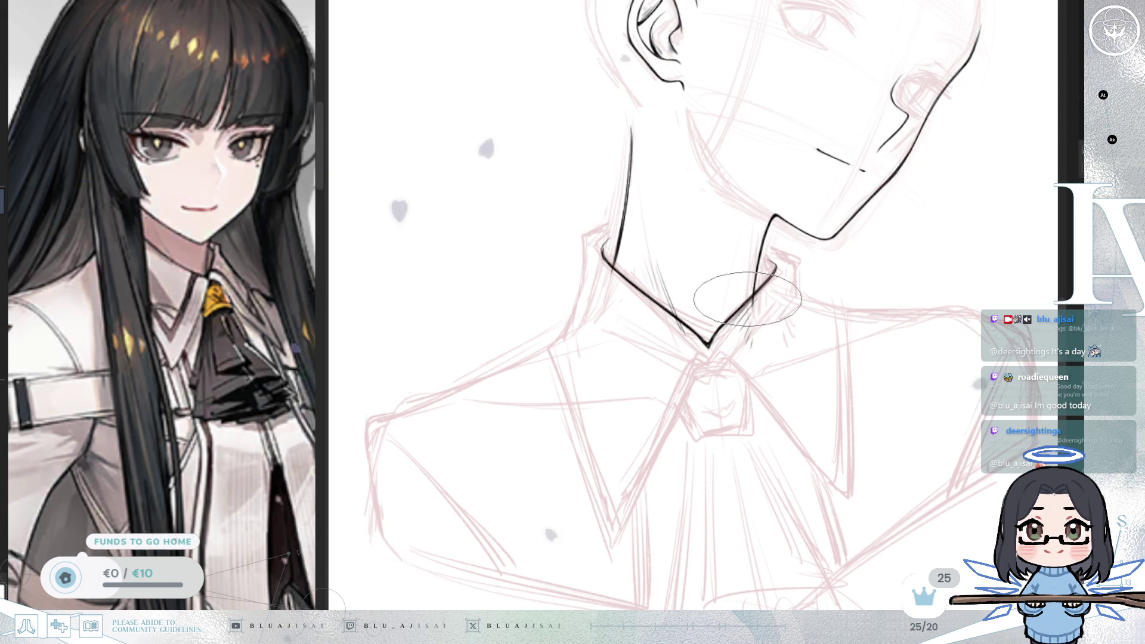
{"action": "key", "text": "m"}
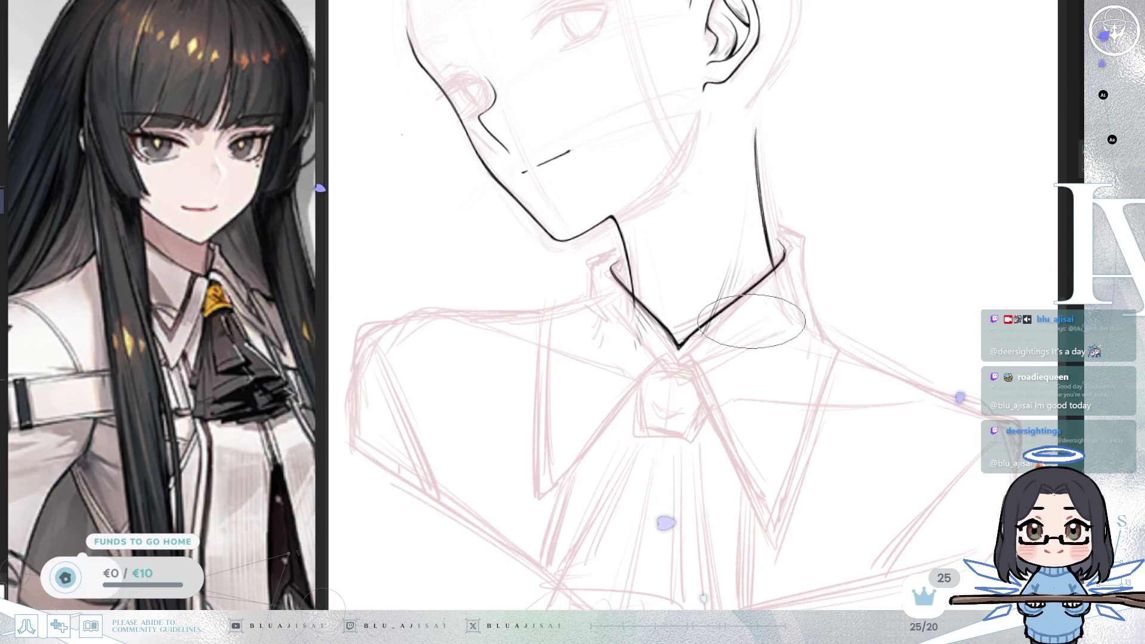
{"action": "scroll", "coordinate": [753, 324], "scroll_direction": "down", "scroll_amount": 2}
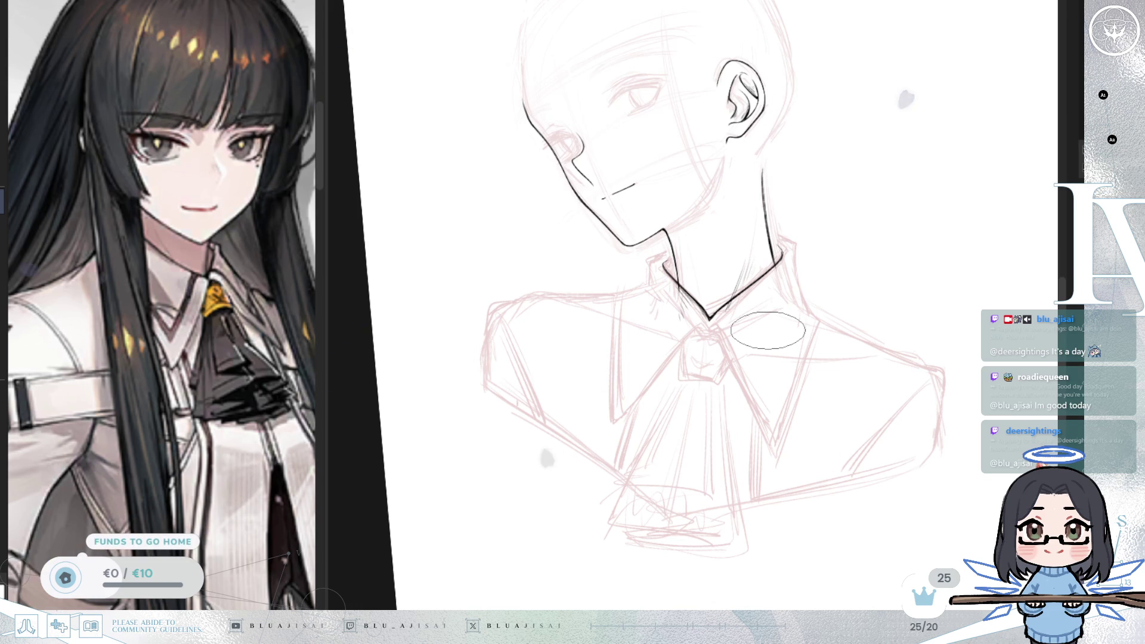
{"action": "scroll", "coordinate": [823, 230], "scroll_direction": "up", "scroll_amount": 2}
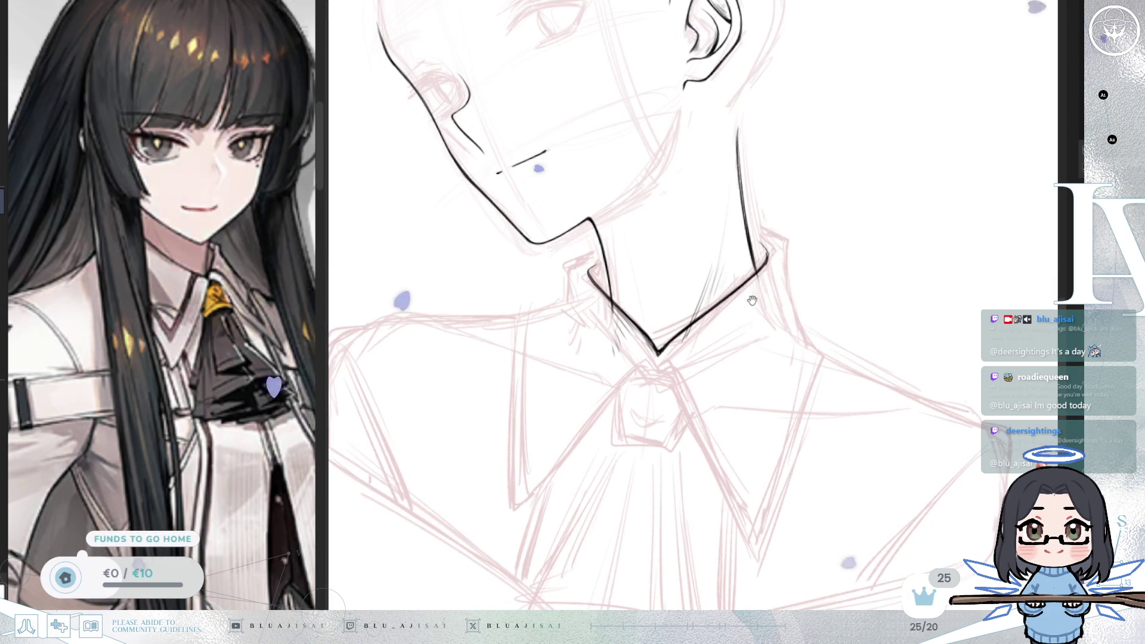
{"action": "scroll", "coordinate": [751, 299], "scroll_direction": "up", "scroll_amount": 2}
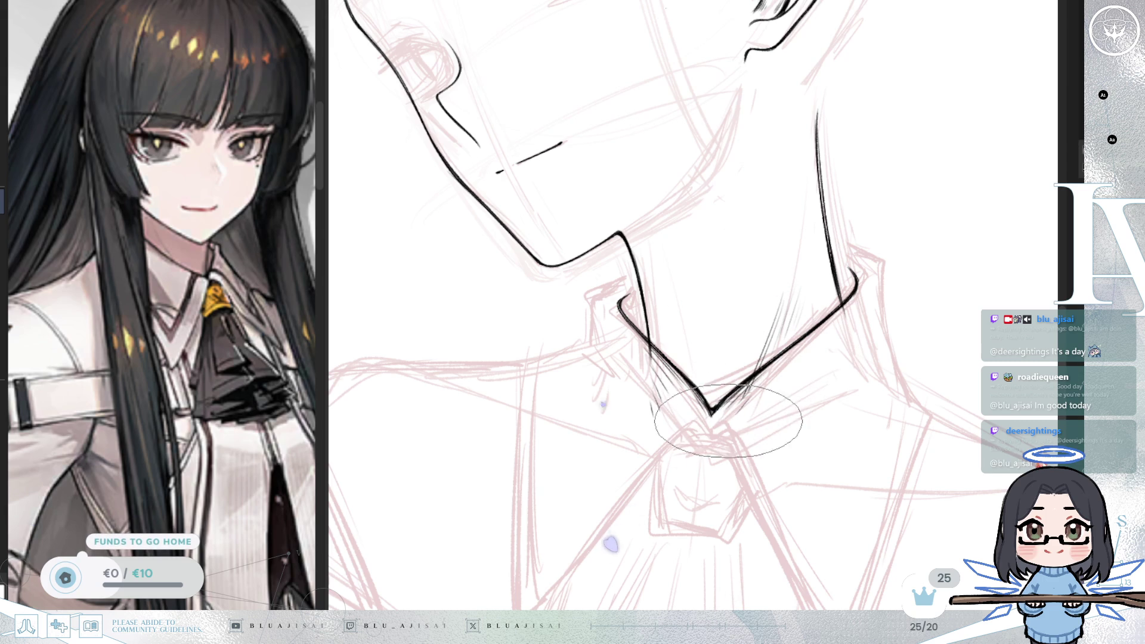
{"action": "left_click_drag", "start_coordinate": [722, 299], "coordinate": [768, 294]}
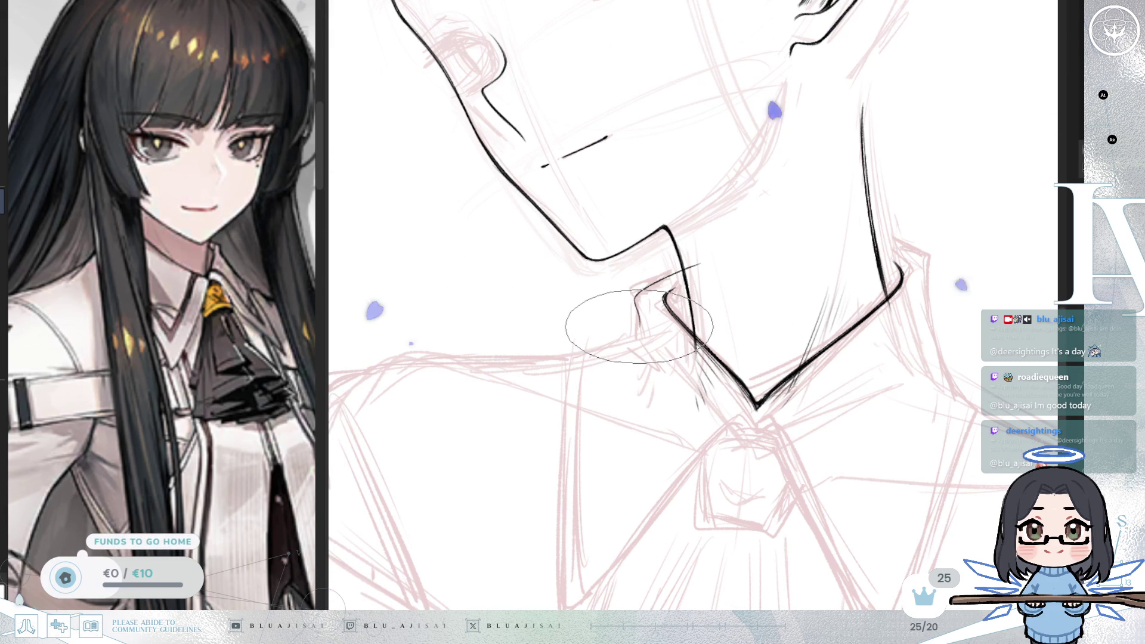
{"action": "key", "text": "m"}
{"action": "left_click_drag", "start_coordinate": [710, 325], "coordinate": [780, 305]}
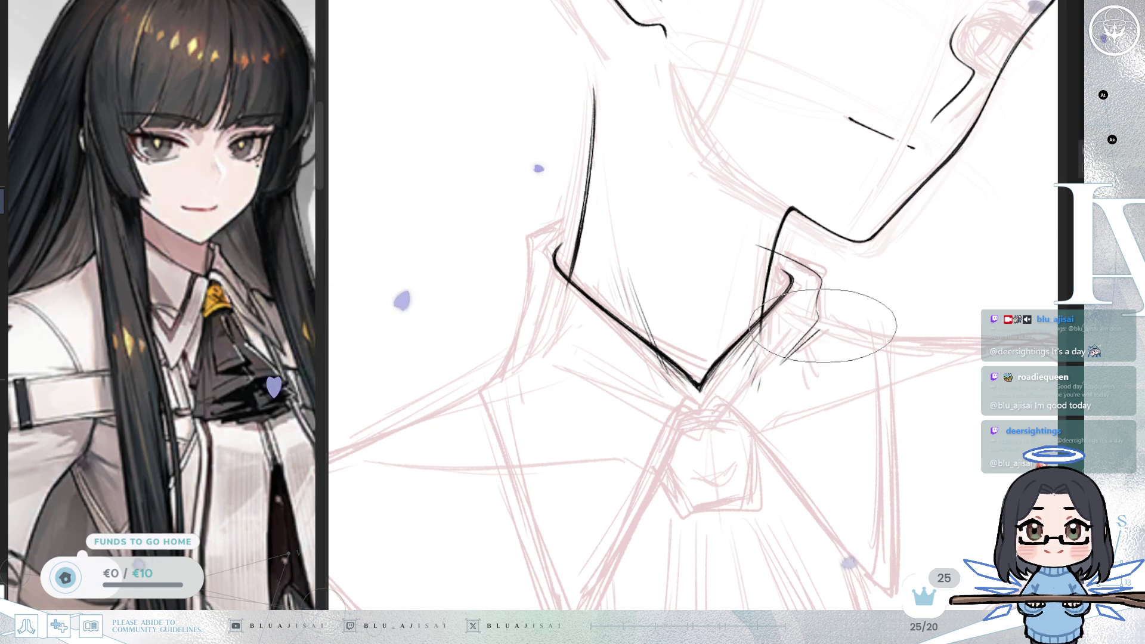
{"action": "mouse_move", "coordinate": [820, 322]}
{"action": "left_mouse_down"}
{"action": "mouse_move", "coordinate": [845, 297]}
{"action": "mouse_move", "coordinate": [701, 268]}
{"action": "left_mouse_up"}
{"action": "key", "text": "m"}
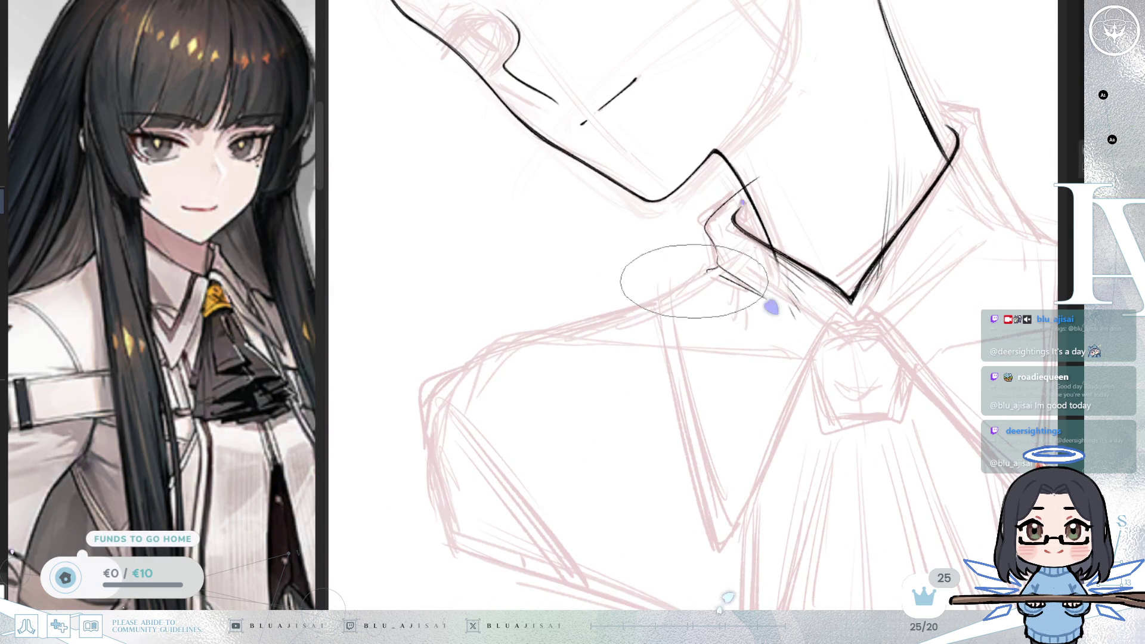
{"action": "key", "text": "m"}
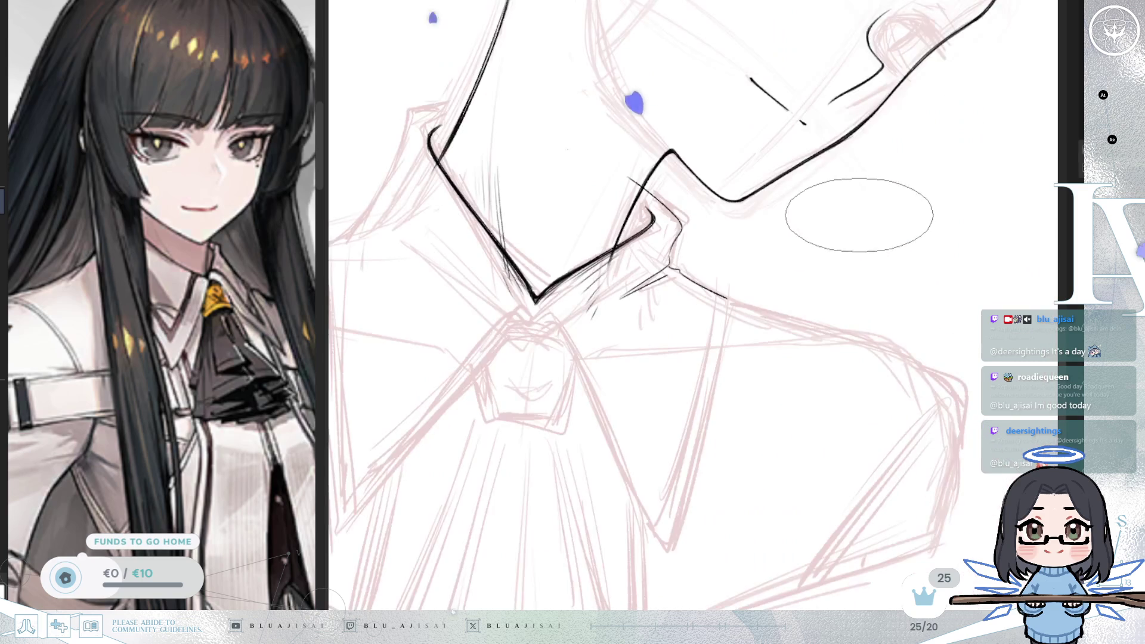
{"action": "scroll", "coordinate": [727, 313], "scroll_direction": "down", "scroll_amount": 5}
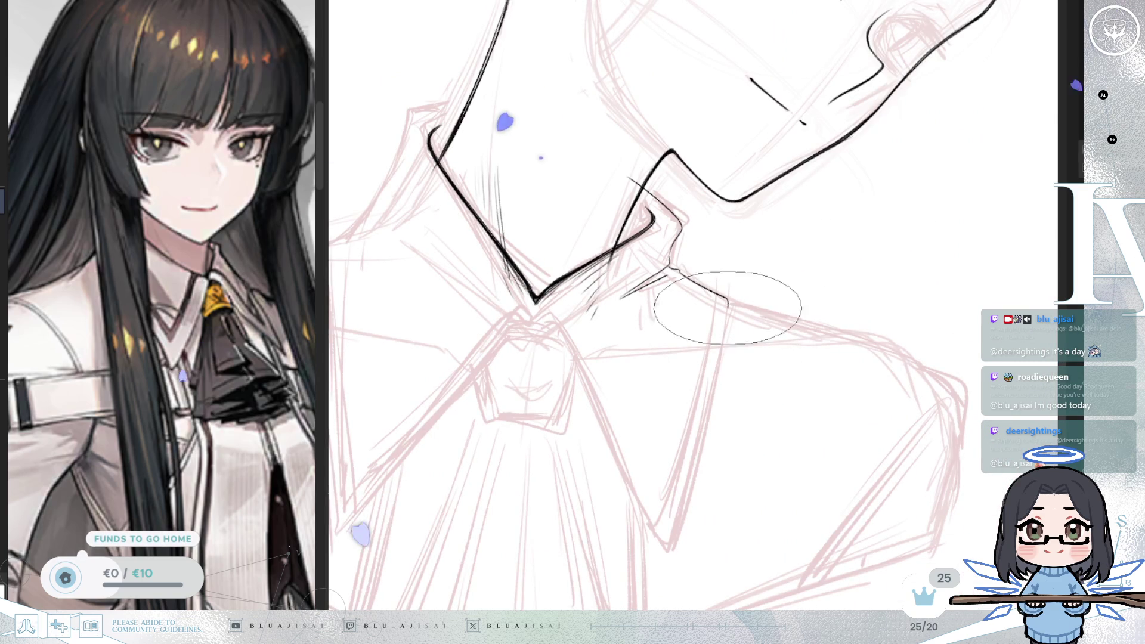
{"action": "key", "text": "m"}
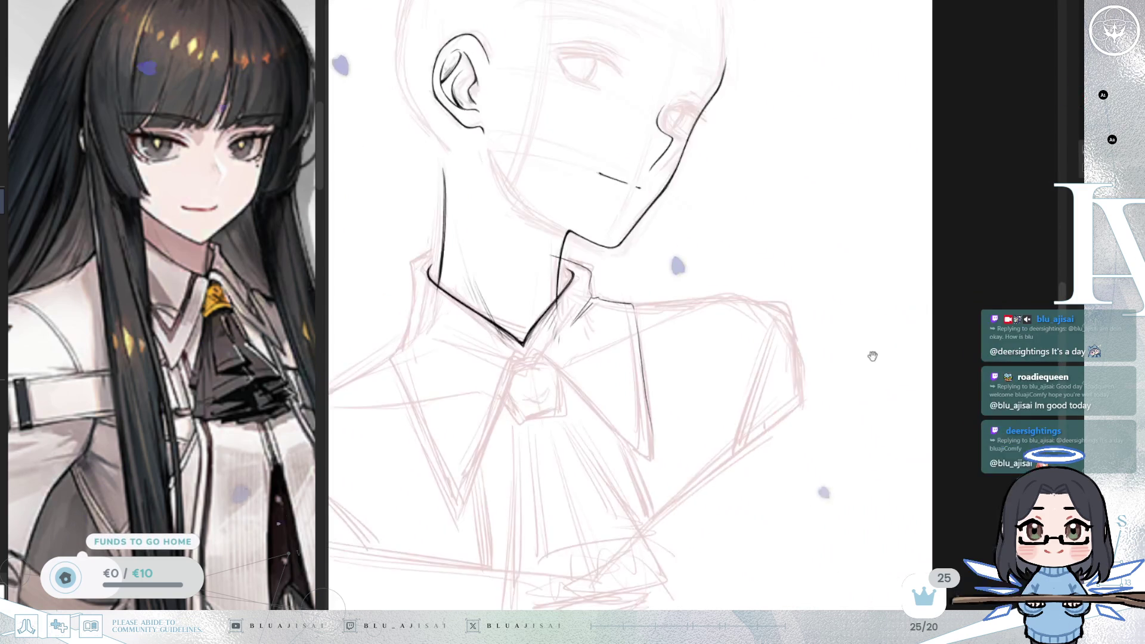
Step: Ink the first collar flap's outer edge and close its point with the inner edge
{"action": "key", "text": "m"}
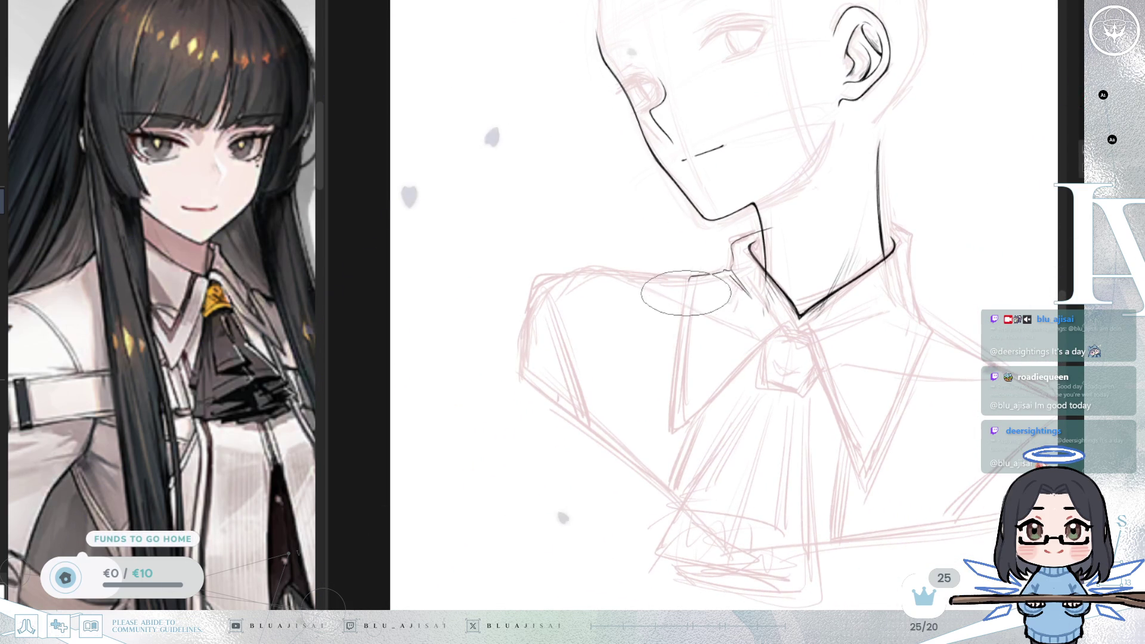
{"action": "left_click_drag", "start_coordinate": [688, 278], "coordinate": [669, 434]}
{"action": "key", "text": "ctrl+z"}
{"action": "left_click_drag", "start_coordinate": [689, 276], "coordinate": [669, 434]}
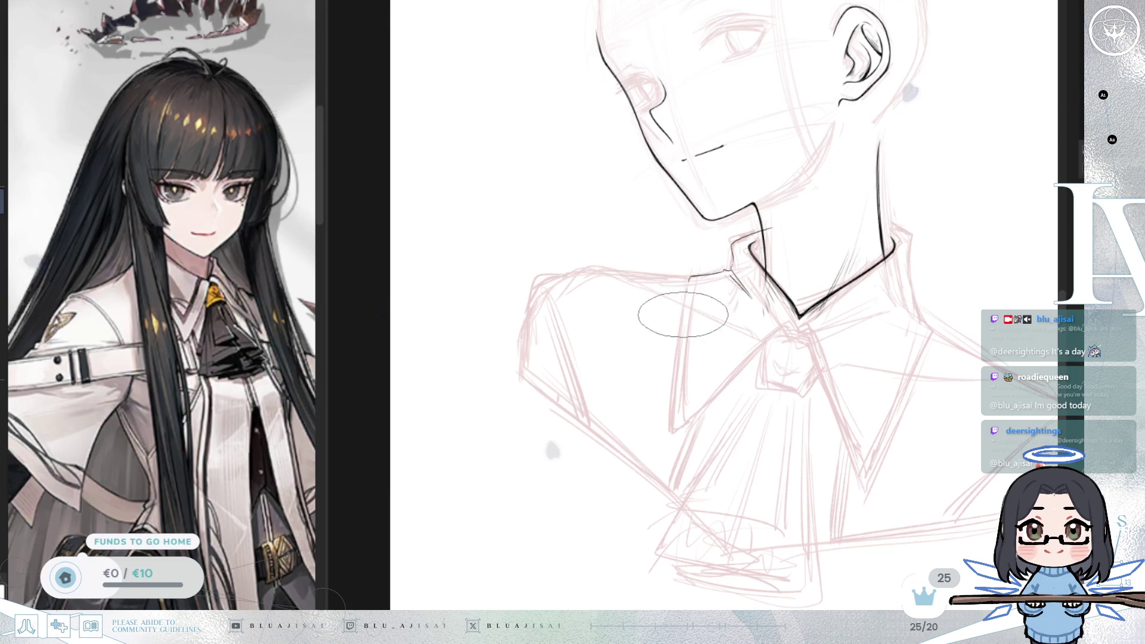
{"action": "left_click_drag", "start_coordinate": [688, 281], "coordinate": [670, 432]}
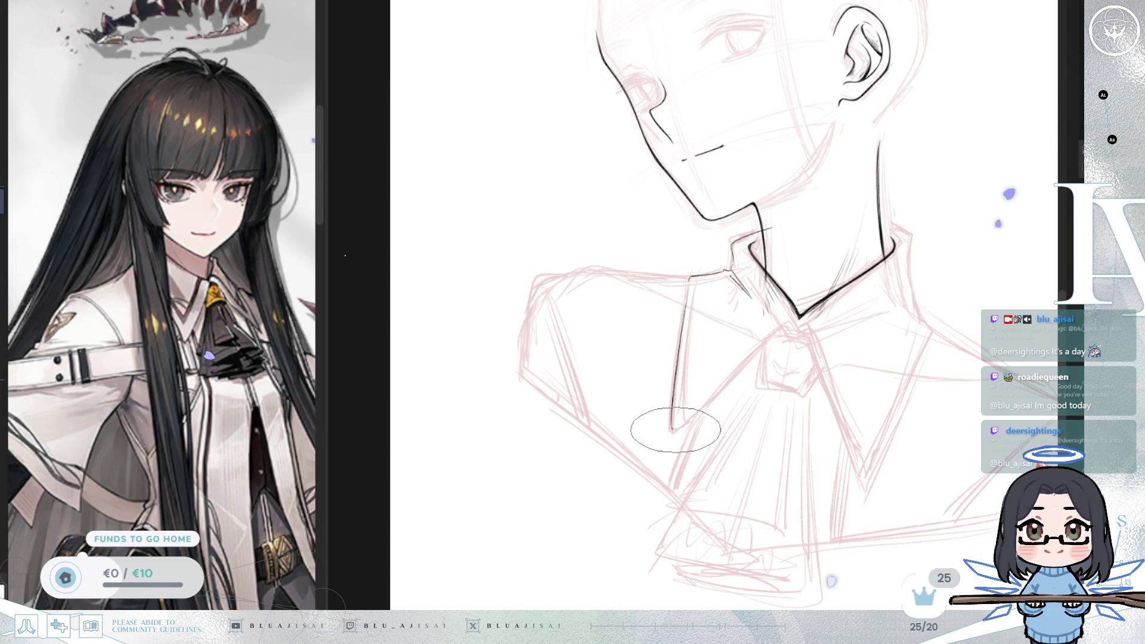
{"action": "left_click_drag", "start_coordinate": [672, 428], "coordinate": [786, 322]}
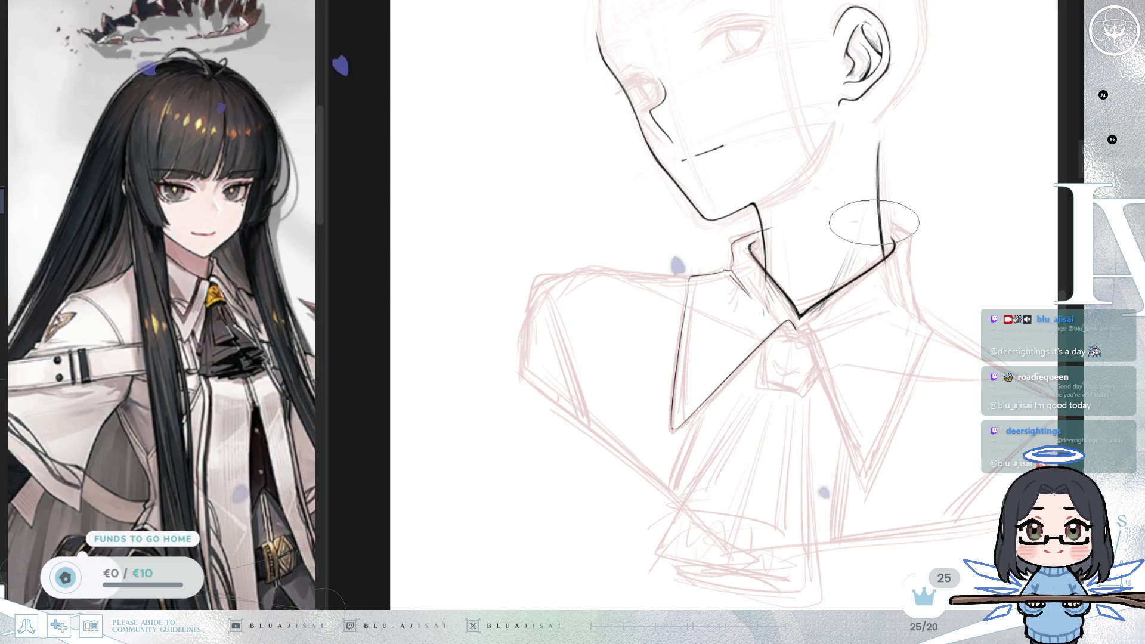
{"action": "key", "text": "m"}
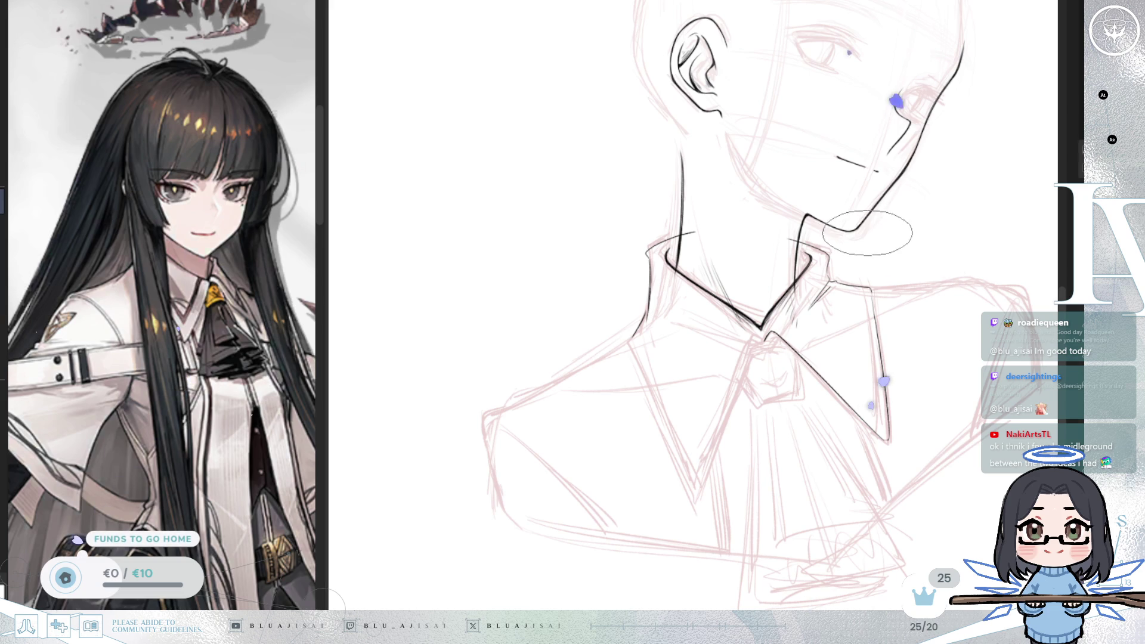
{"action": "mouse_move", "coordinate": [651, 317]}
{"action": "left_mouse_down"}
{"action": "mouse_move", "coordinate": [702, 404]}
{"action": "mouse_move", "coordinate": [755, 275]}
{"action": "left_mouse_up"}
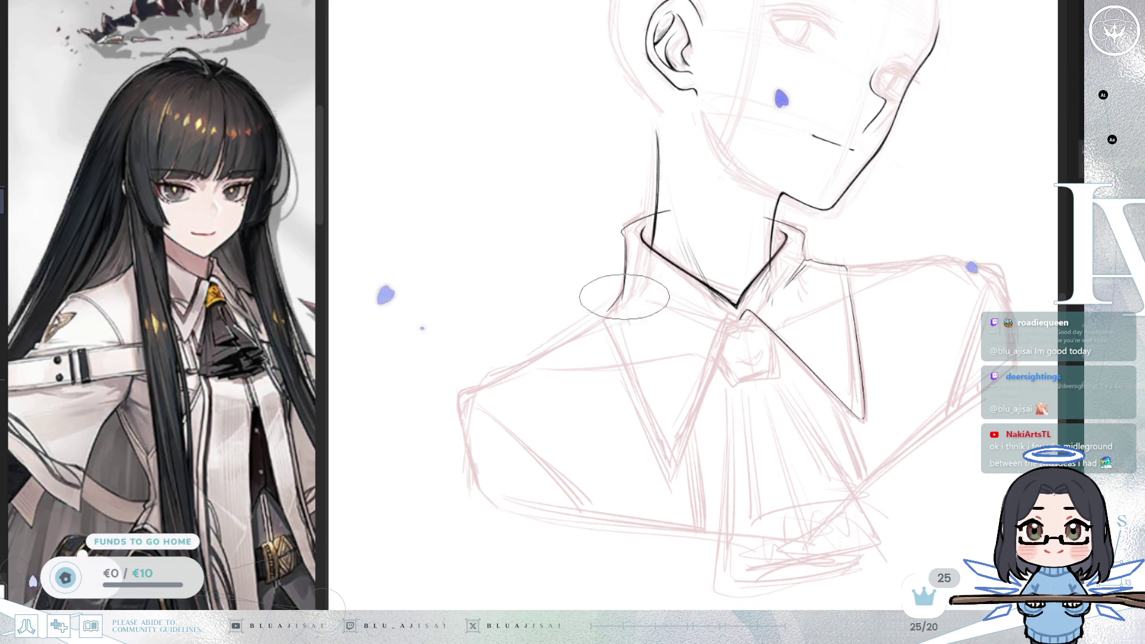
{"action": "key", "text": "m"}
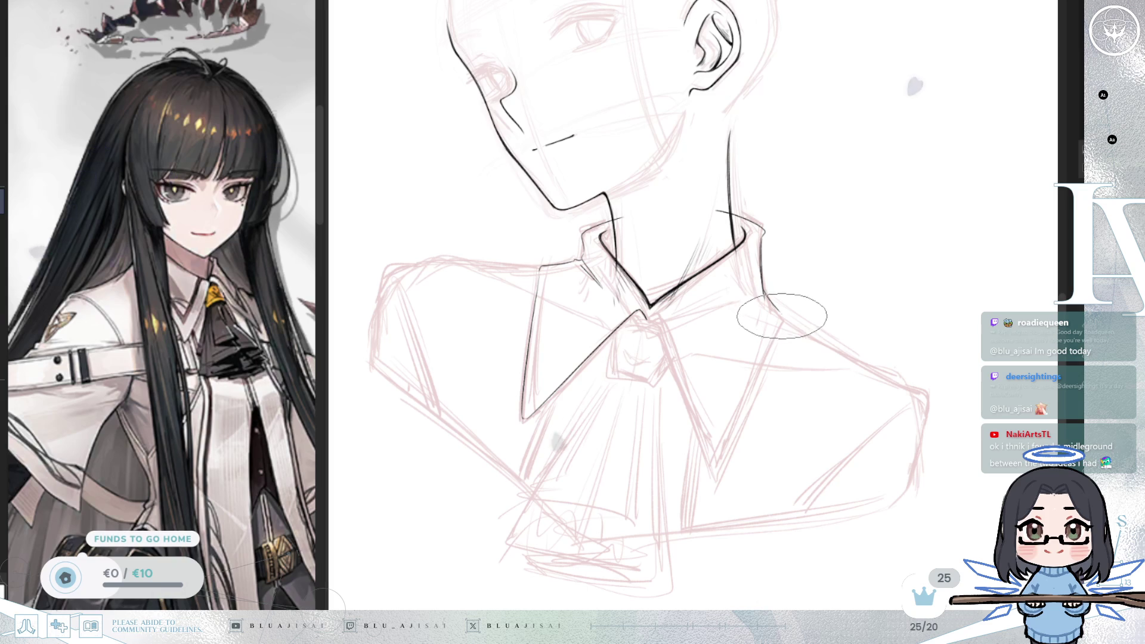
Step: Ink the other collar flap's edge, redrawing and retrying the lower inner-edge stroke
{"action": "left_click_drag", "start_coordinate": [716, 466], "coordinate": [782, 316]}
{"action": "key", "text": "ctrl+z"}
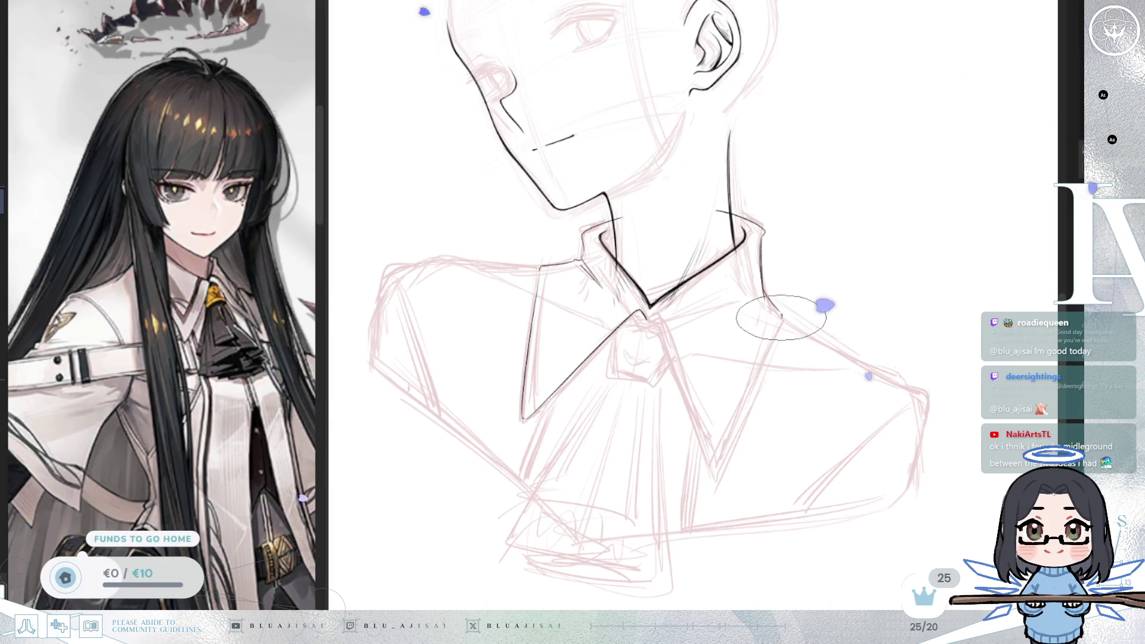
{"action": "left_click_drag", "start_coordinate": [725, 460], "coordinate": [781, 317]}
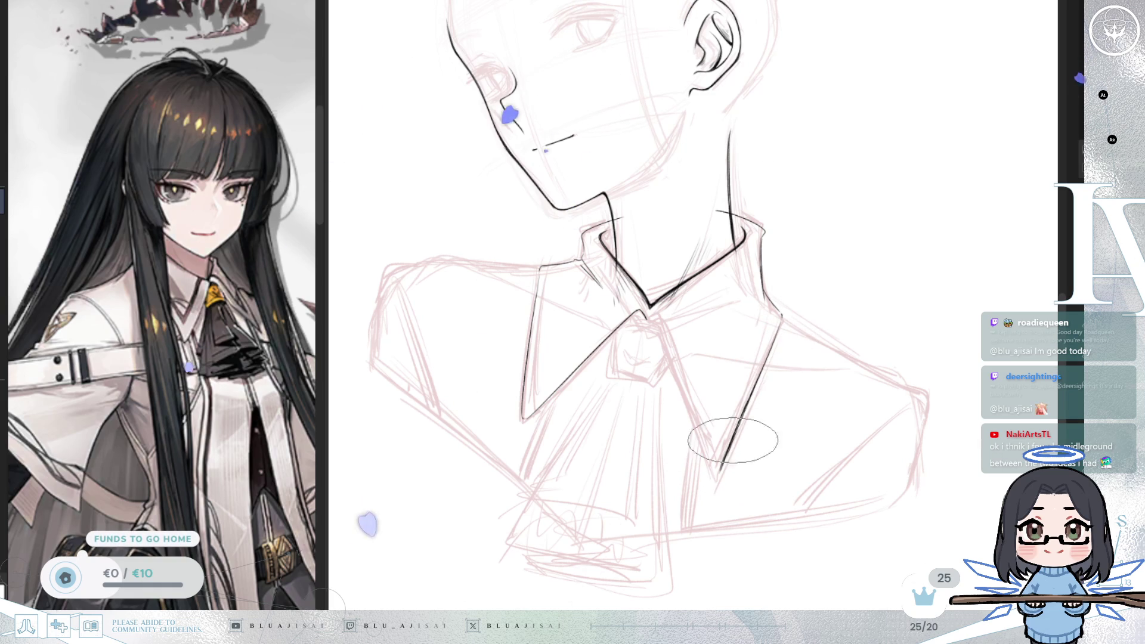
{"action": "key", "text": "m"}
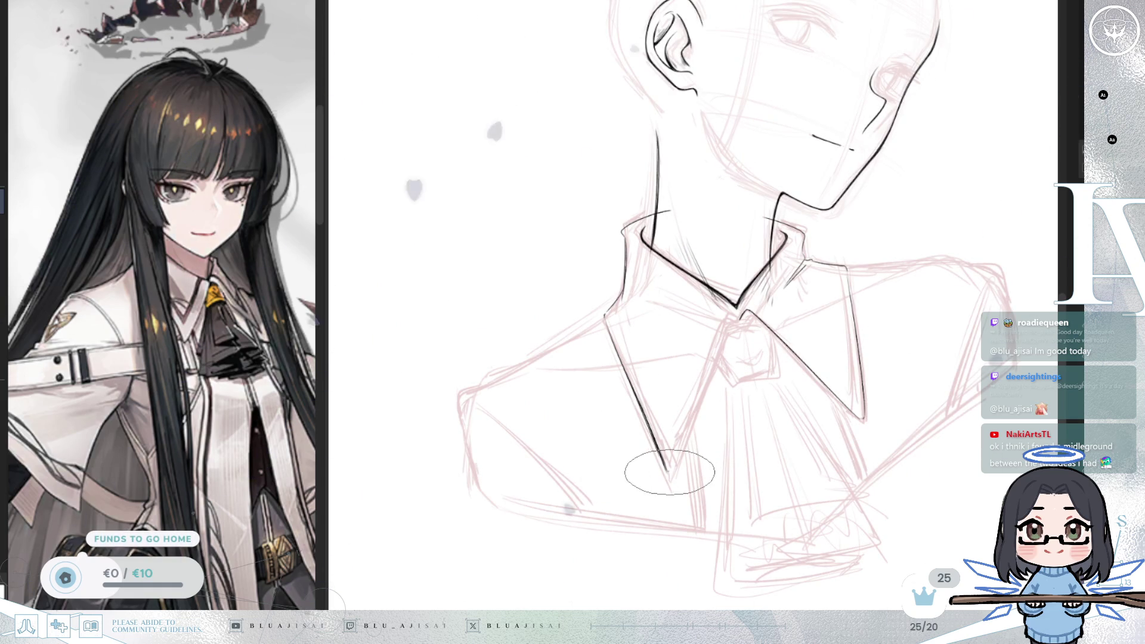
{"action": "left_click_drag", "start_coordinate": [669, 470], "coordinate": [718, 340]}
{"action": "key", "text": "ctrl+z"}
{"action": "left_click_drag", "start_coordinate": [668, 465], "coordinate": [717, 338]}
{"action": "key", "text": "ctrl+z"}
{"action": "left_click_drag", "start_coordinate": [669, 468], "coordinate": [718, 340]}
{"action": "key", "text": "ctrl+z"}
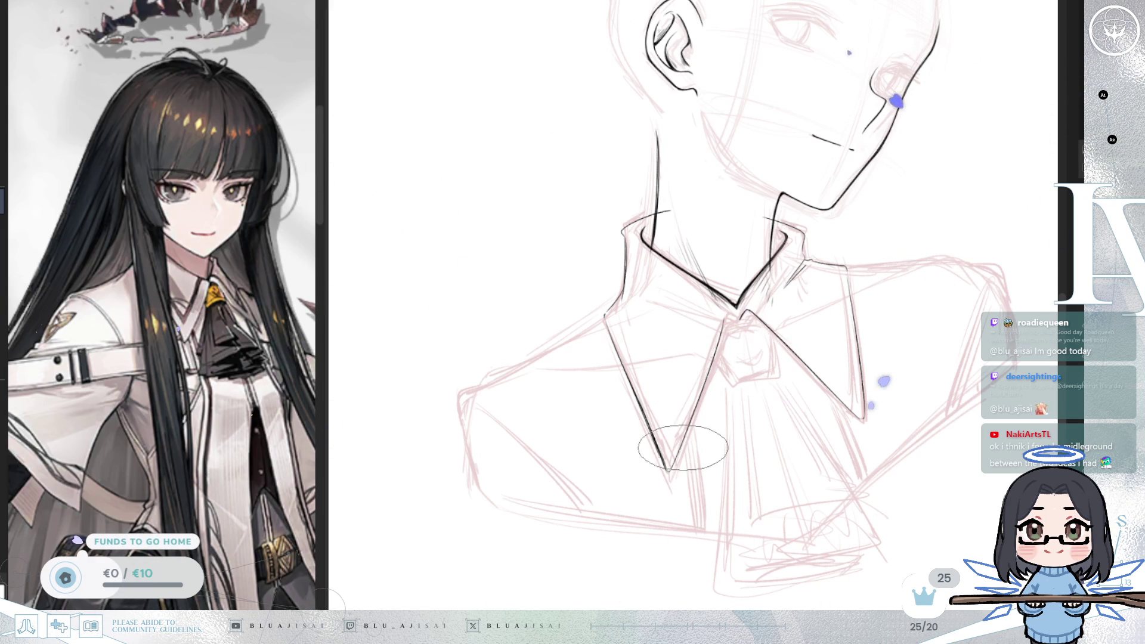
Step: Mirror and zoom the view to compare the two collar flaps
{"action": "key", "text": "m"}
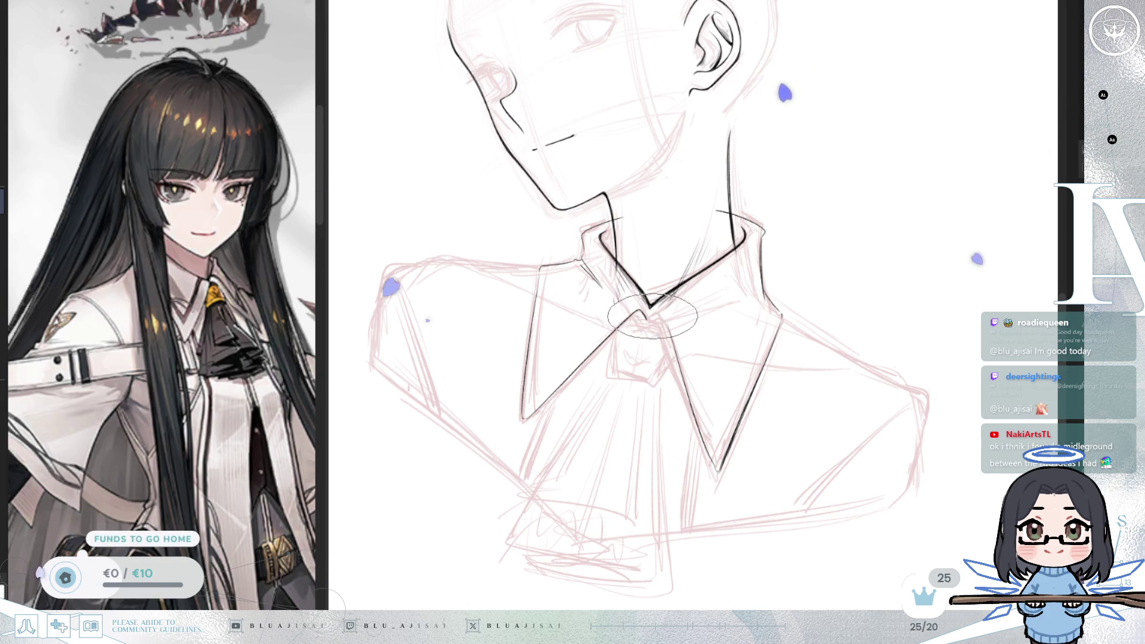
{"action": "key", "text": "m"}
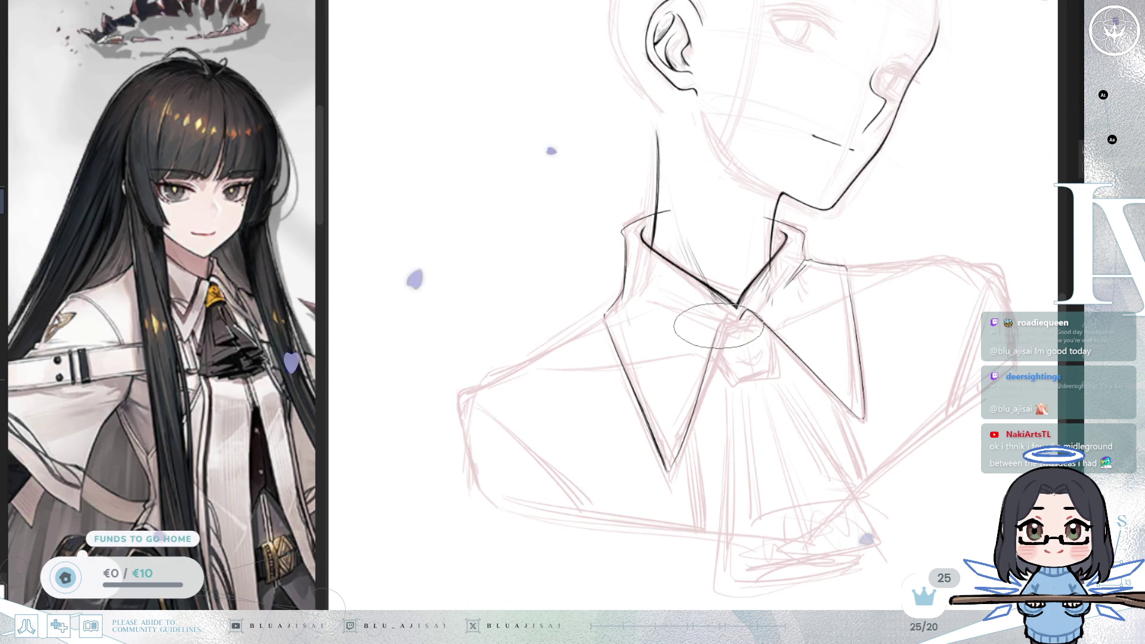
{"action": "scroll", "coordinate": [719, 325], "scroll_direction": "up", "scroll_amount": 3}
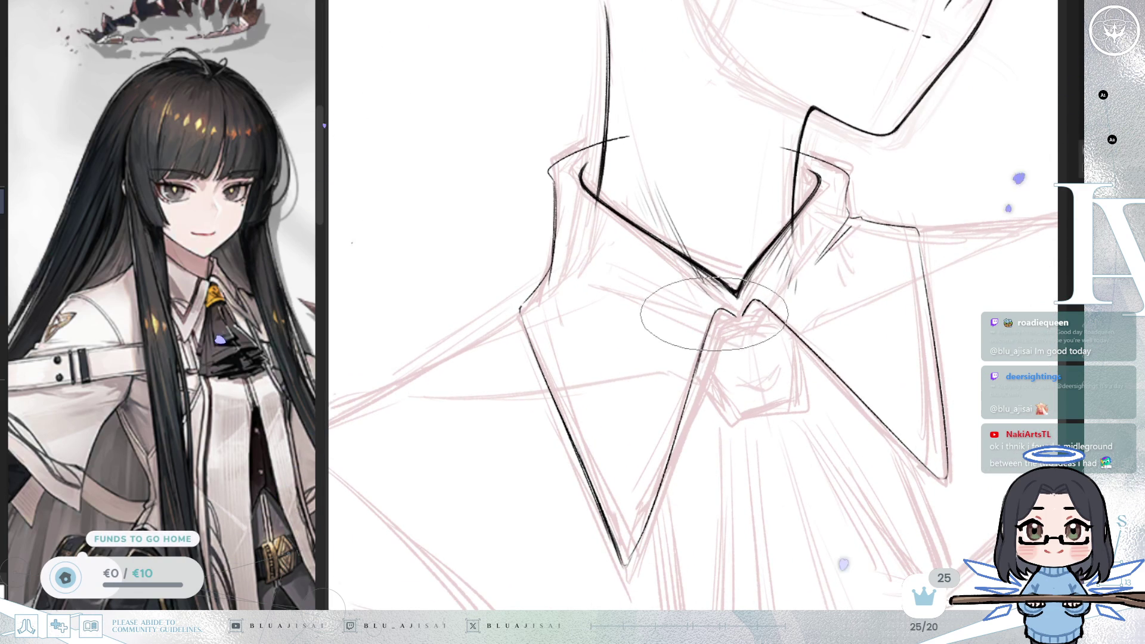
{"action": "scroll", "coordinate": [670, 462], "scroll_direction": "down", "scroll_amount": 2}
{"action": "key", "text": "m"}
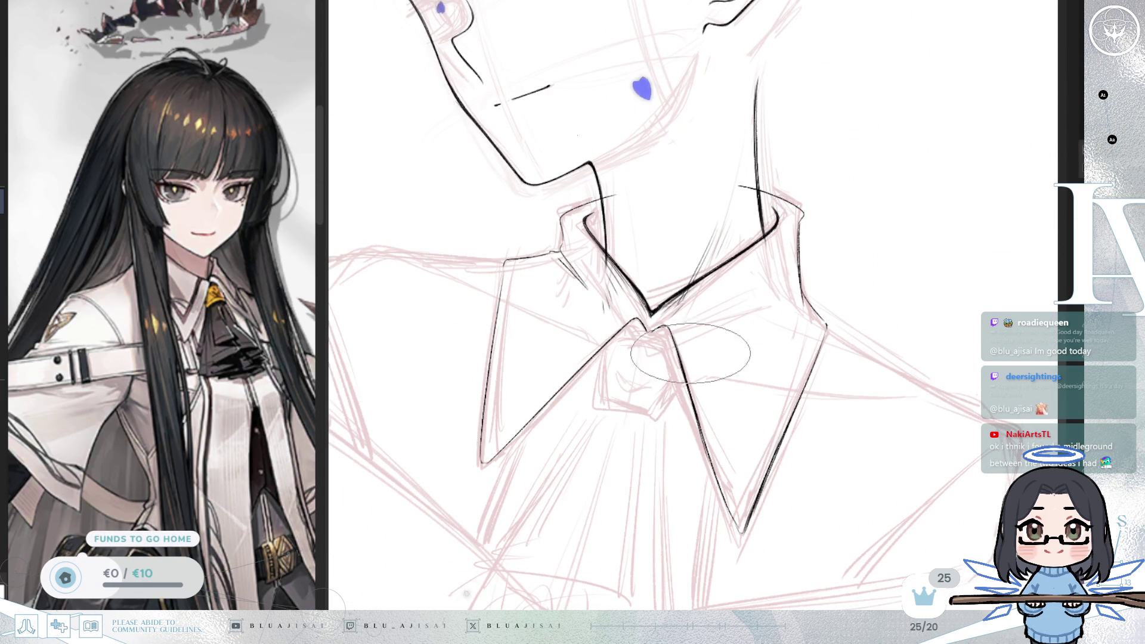
{"action": "scroll", "coordinate": [690, 377], "scroll_direction": "down", "scroll_amount": 3}
{"action": "scroll", "coordinate": [943, 448], "scroll_direction": "down", "scroll_amount": 4}
{"action": "scroll", "coordinate": [900, 463], "scroll_direction": "up", "scroll_amount": 4}
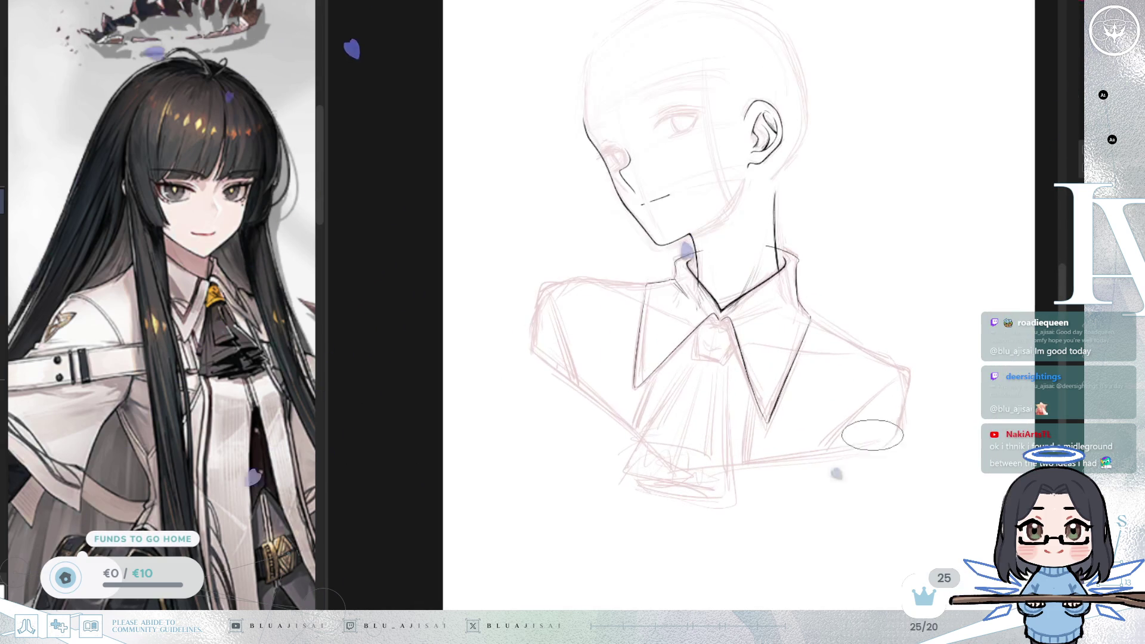
Step: Hide the pink sketch layer and mirror the view to review the bare lineart
{"action": "key", "text": "h"}
{"action": "key", "text": "m"}
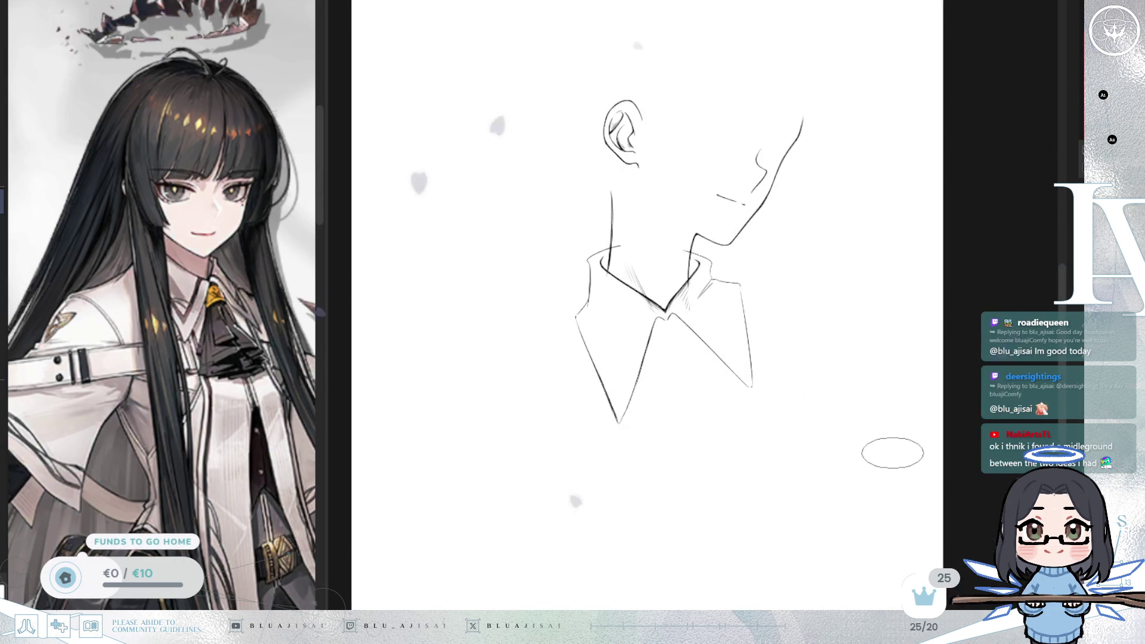
{"action": "key", "text": "m"}
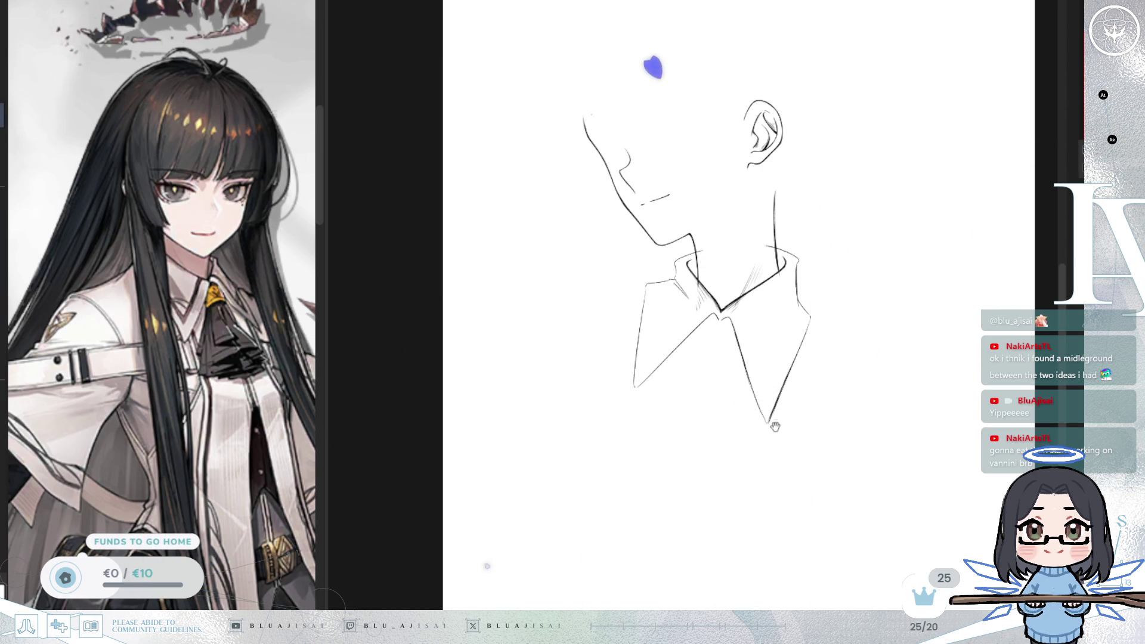
{"action": "scroll", "coordinate": [774, 429], "scroll_direction": "up", "scroll_amount": 2}
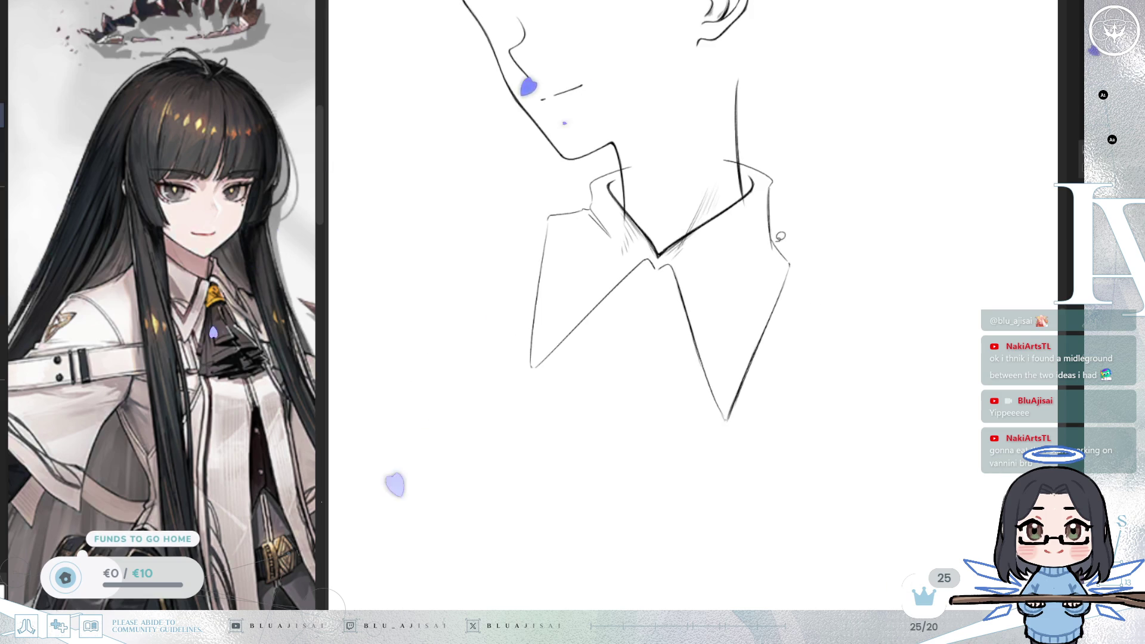
Step: Shorten the right collar point by lassoing it and squashing it upward with a transform
{"action": "mouse_move", "coordinate": [692, 322]}
{"action": "left_mouse_down"}
{"action": "mouse_move", "coordinate": [696, 440]}
{"action": "mouse_move", "coordinate": [813, 225]}
{"action": "mouse_move", "coordinate": [776, 230]}
{"action": "left_mouse_up"}
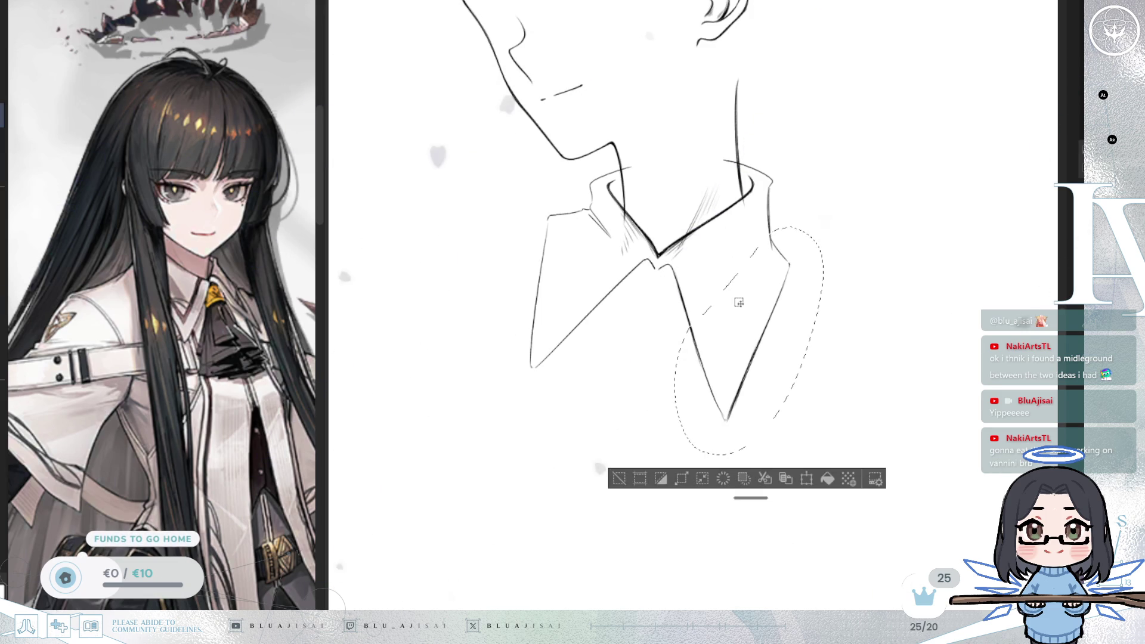
{"action": "key", "text": "ctrl+t"}
{"action": "left_click_drag", "start_coordinate": [750, 458], "coordinate": [749, 451]}
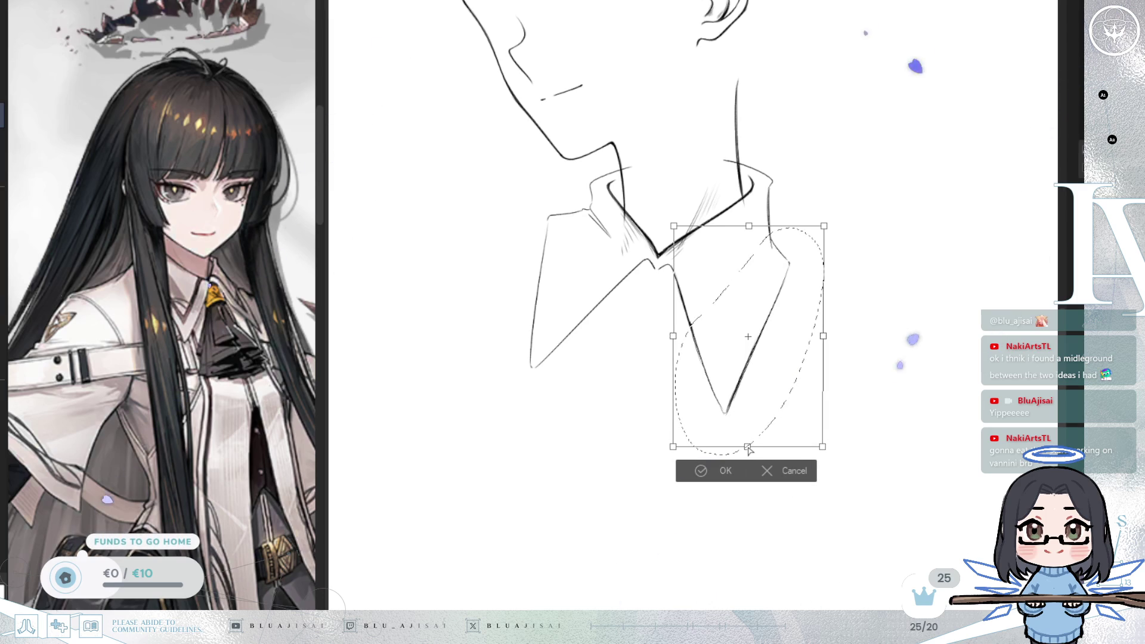
{"action": "left_click", "coordinate": [685, 478]}
{"action": "key", "text": "ctrl+d"}
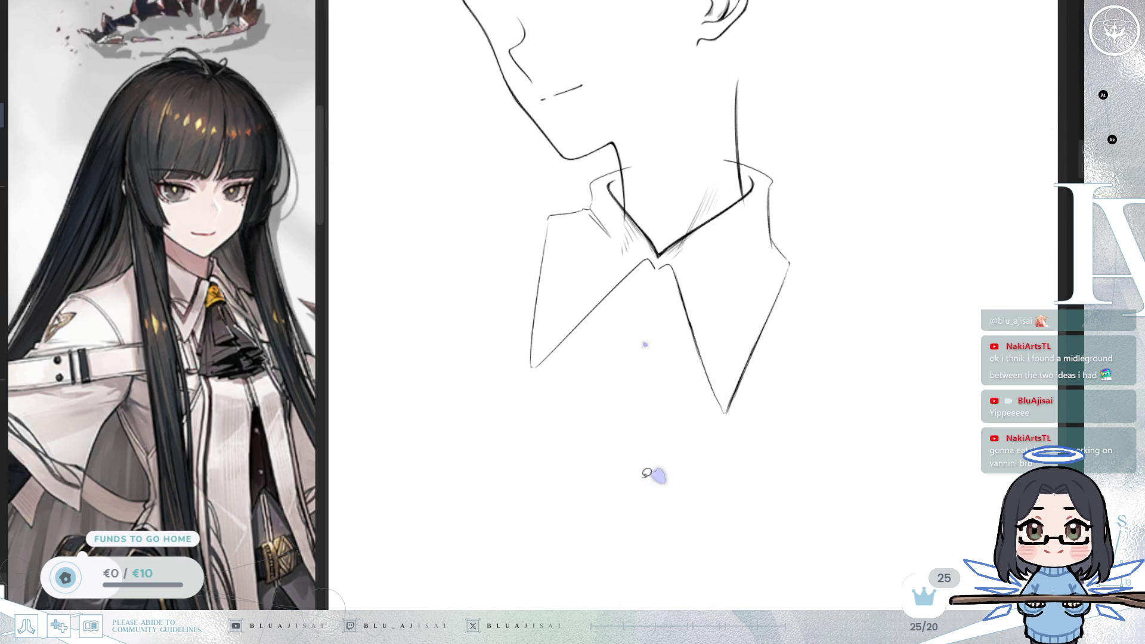
{"action": "key", "text": "h"}
{"action": "key", "text": "h"}
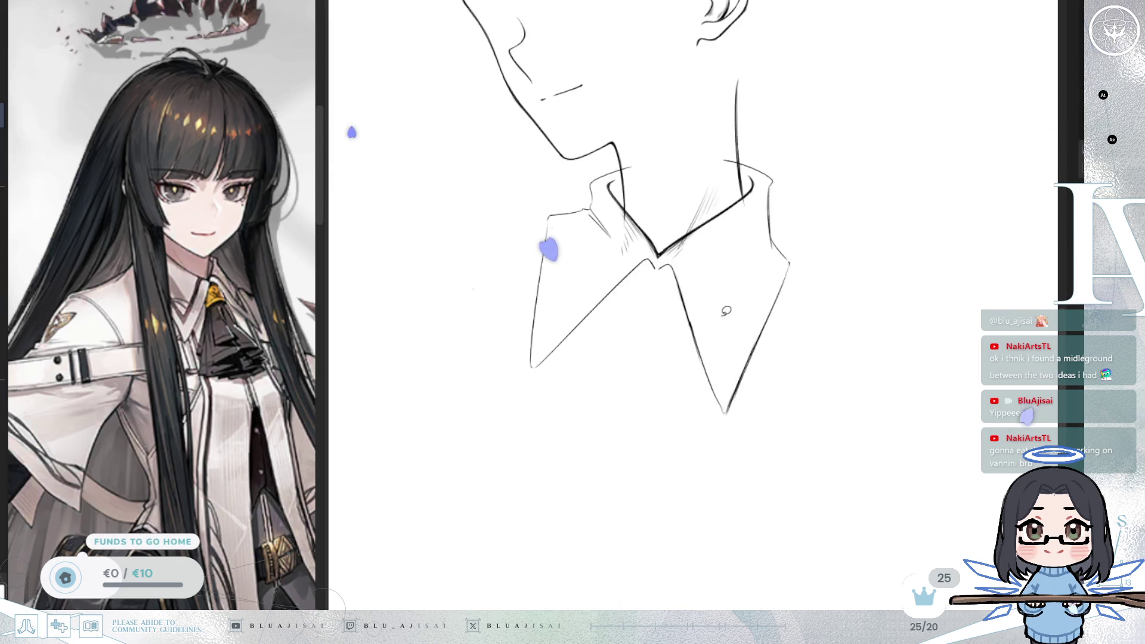
Step: Adjust the brush size and view rotation, then show the pink rough sketch layer again
{"action": "key", "text": "bracketright"}
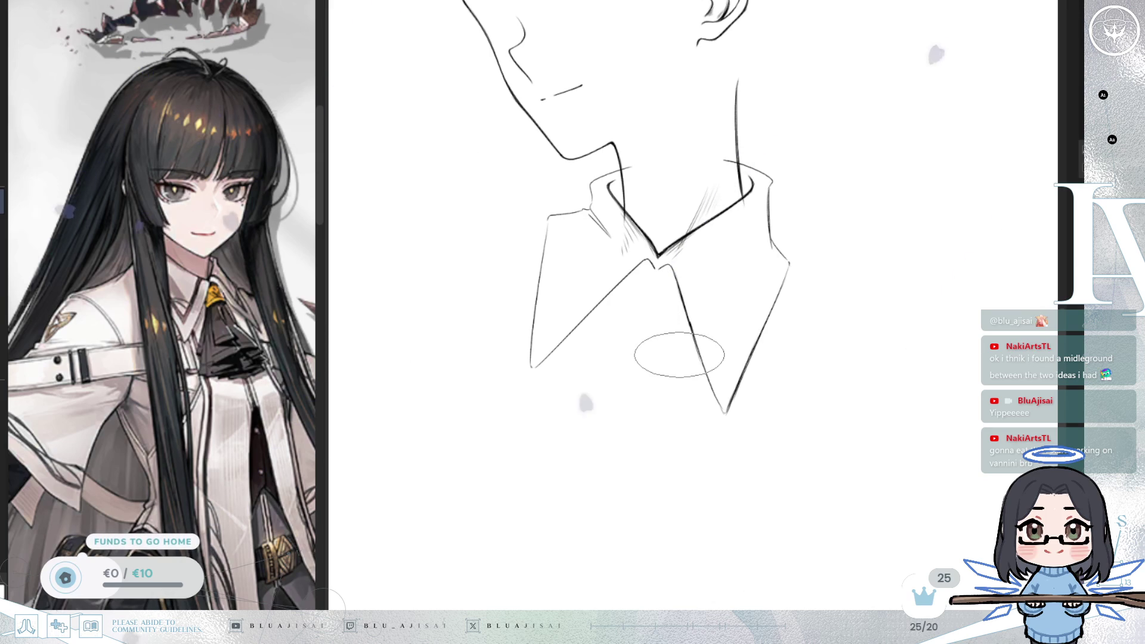
{"action": "scroll", "coordinate": [678, 298], "scroll_direction": "up", "scroll_amount": 1}
{"action": "scroll", "coordinate": [678, 299], "scroll_direction": "up", "scroll_amount": 1}
{"action": "key", "text": "6"}
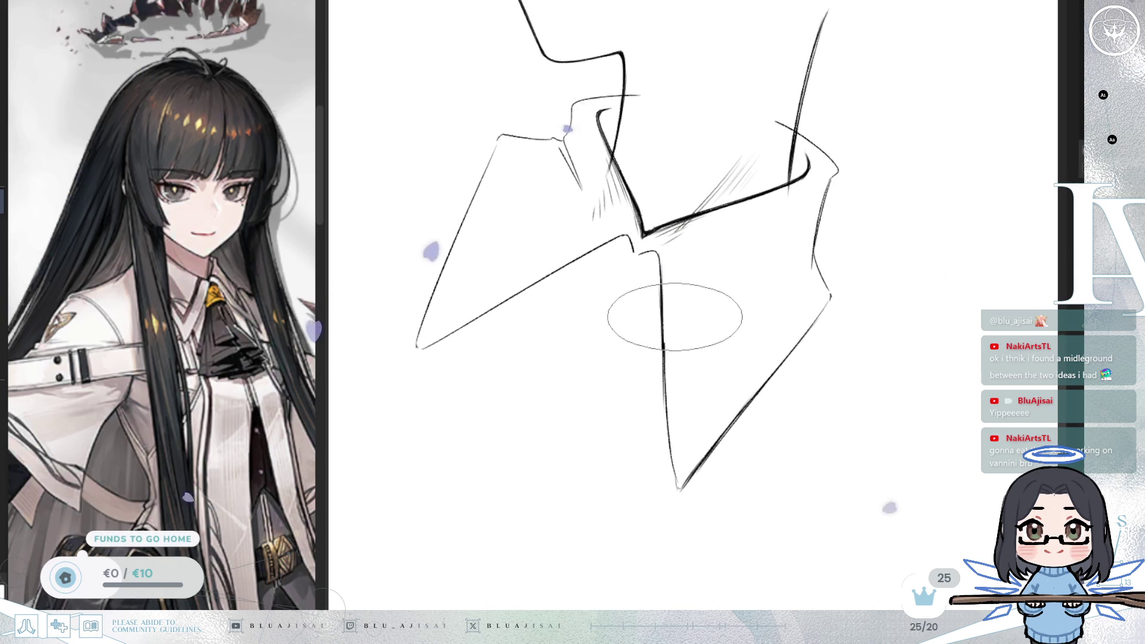
{"action": "key", "text": "bracketleft"}
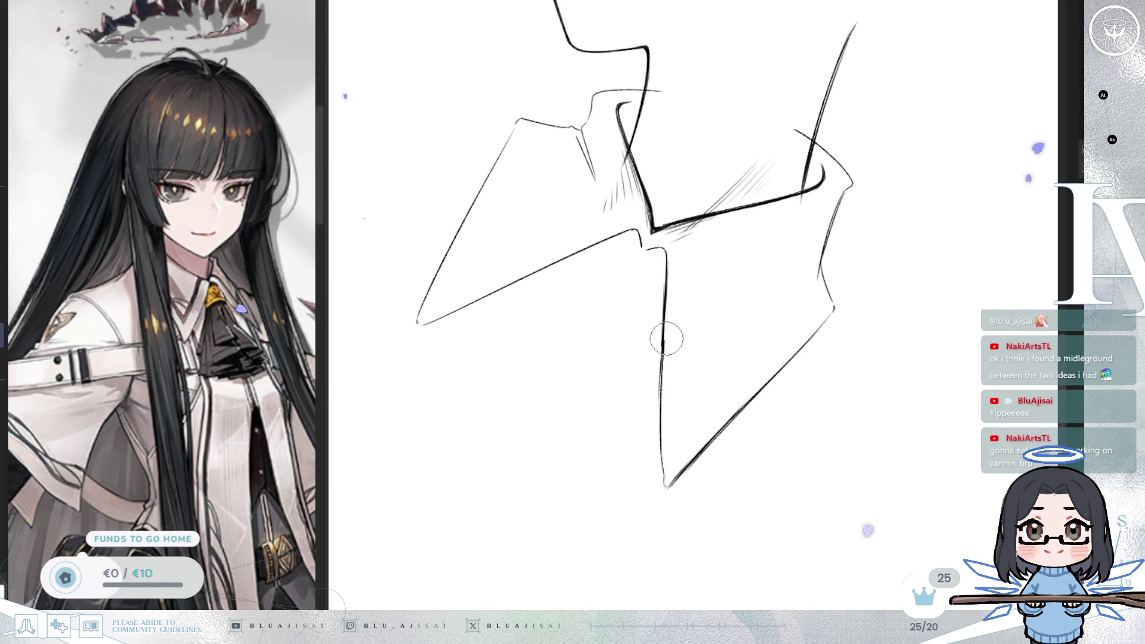
{"action": "key", "text": "e"}
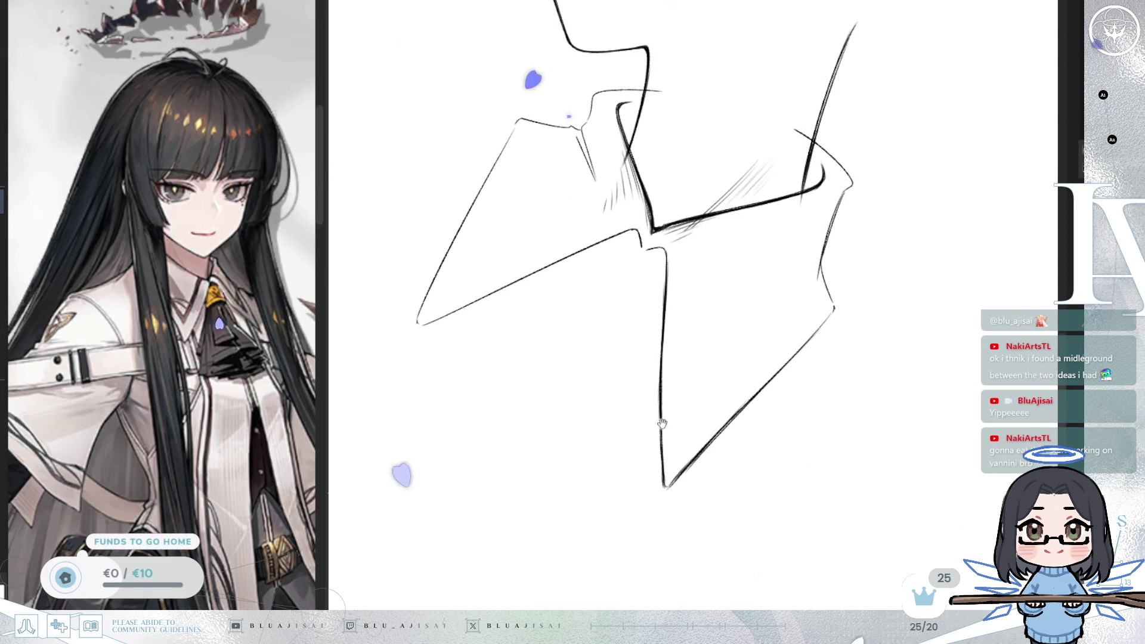
{"action": "scroll", "coordinate": [664, 403], "scroll_direction": "down", "scroll_amount": 1}
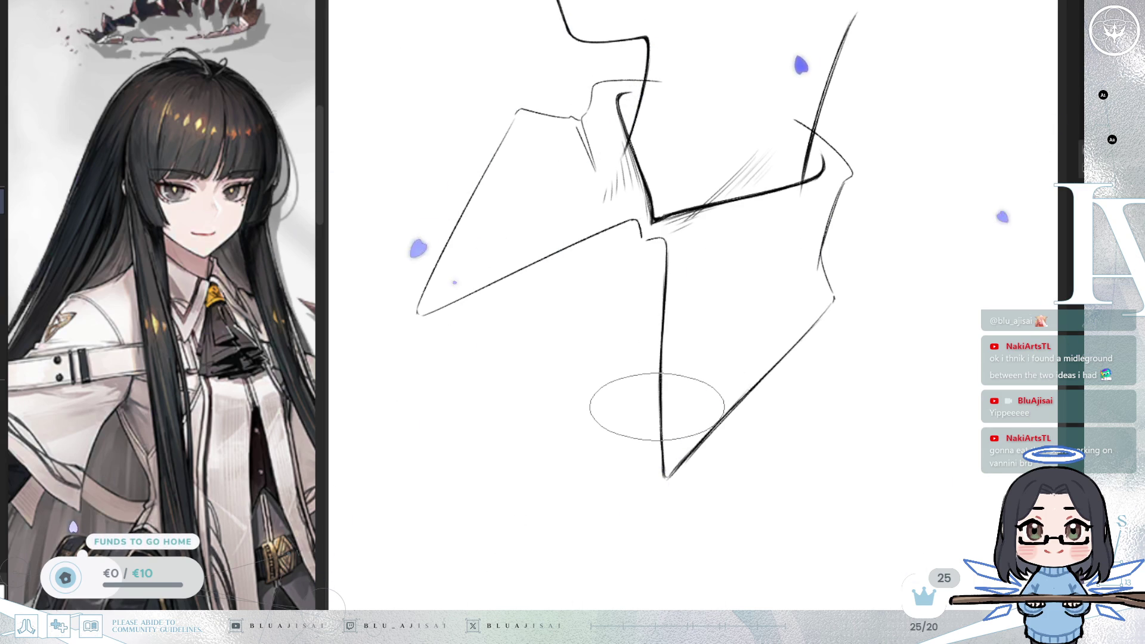
{"action": "left_click_drag", "start_coordinate": [723, 366], "coordinate": [721, 355]}
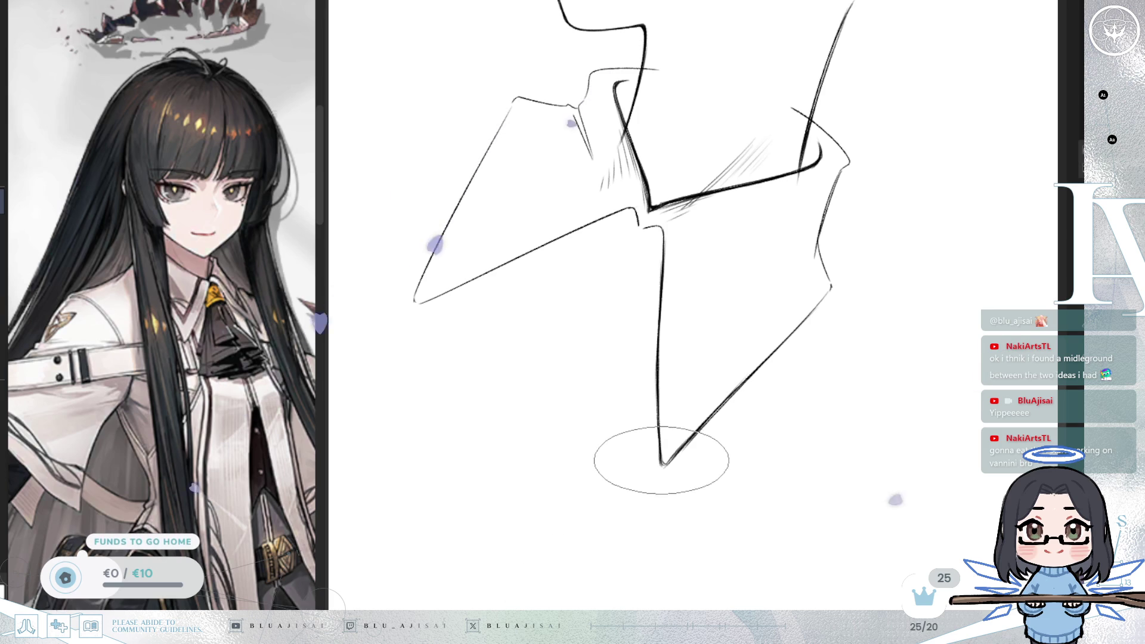
{"action": "left_click", "coordinate": [1071, 386]}
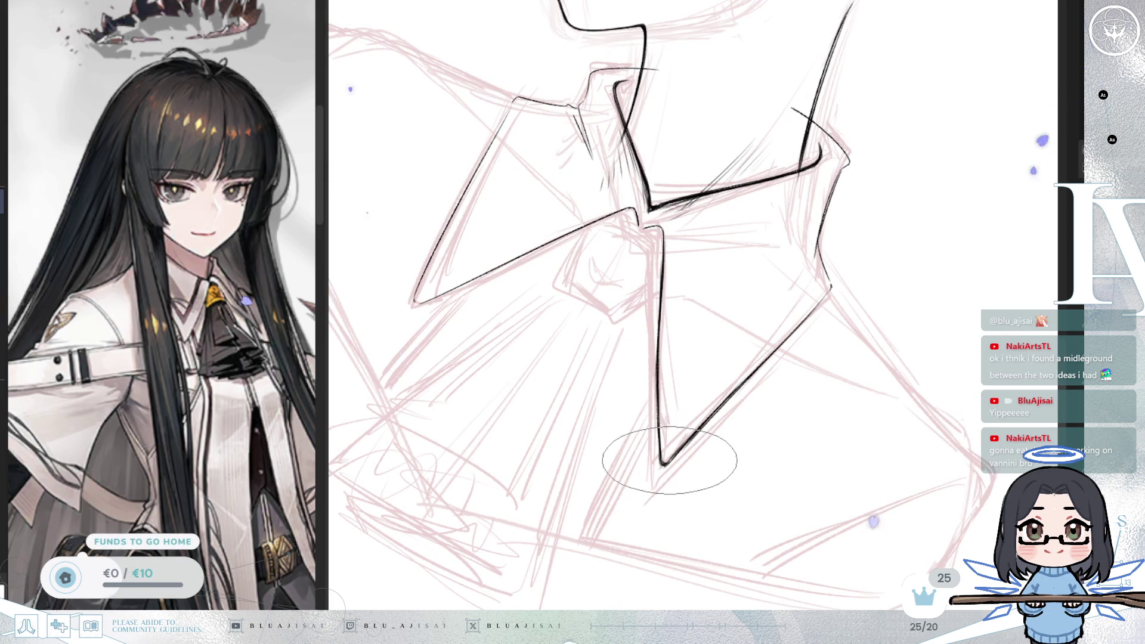
Step: Erase the thin line rising from the collar's V point and redraw it as a thicker stroke
{"action": "left_click_drag", "start_coordinate": [660, 449], "coordinate": [649, 442]}
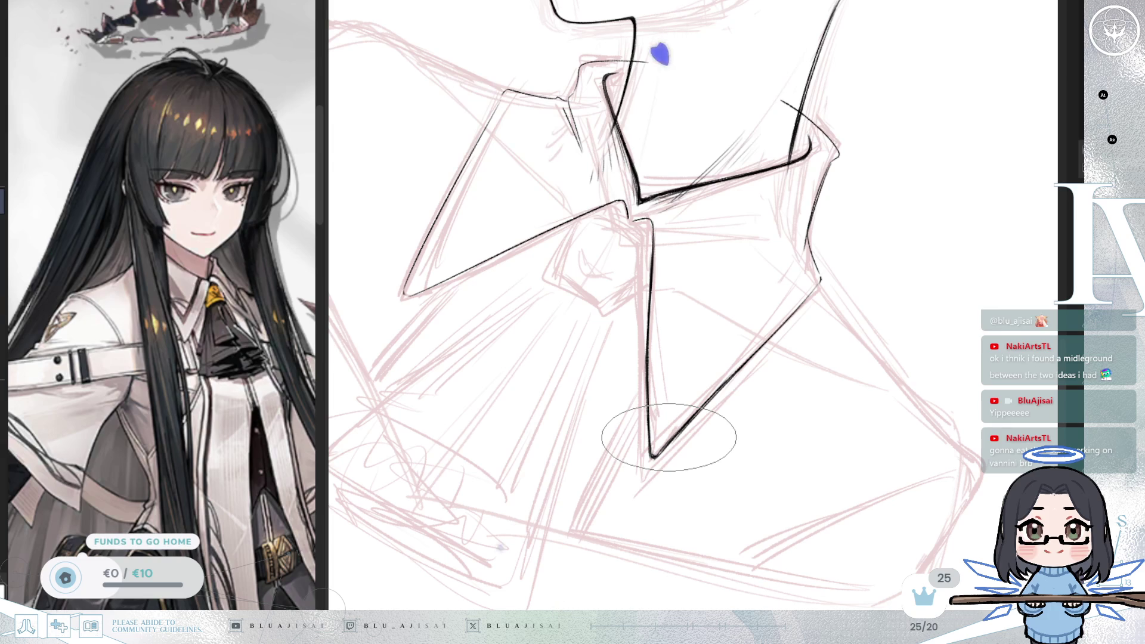
{"action": "scroll", "coordinate": [665, 441], "scroll_direction": "up", "scroll_amount": 3}
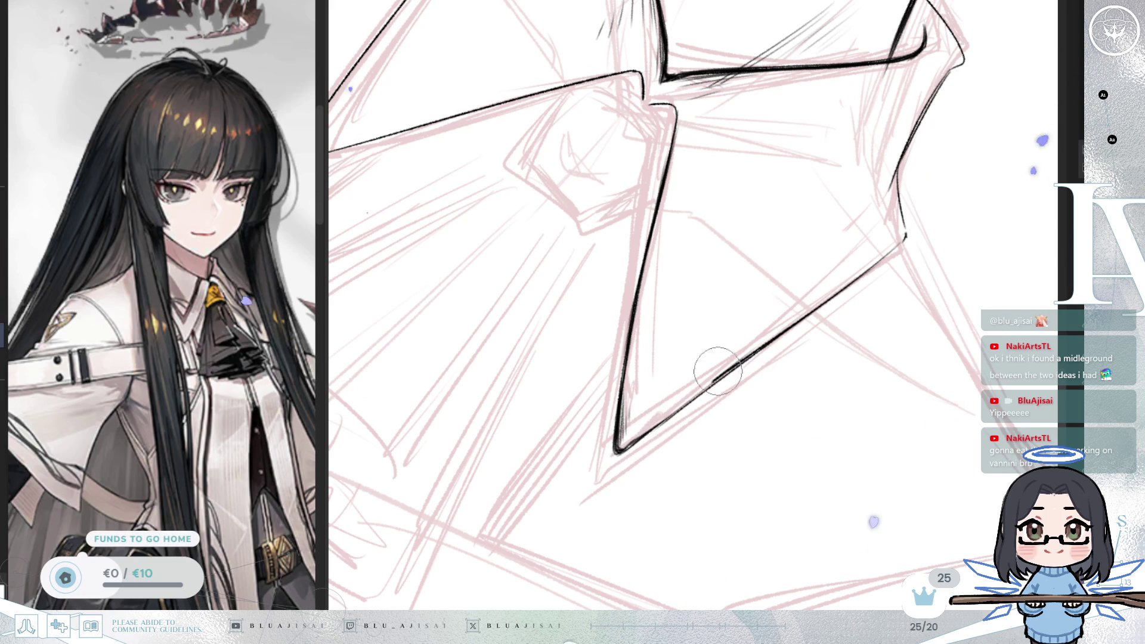
{"action": "left_click_drag", "start_coordinate": [647, 427], "coordinate": [684, 396]}
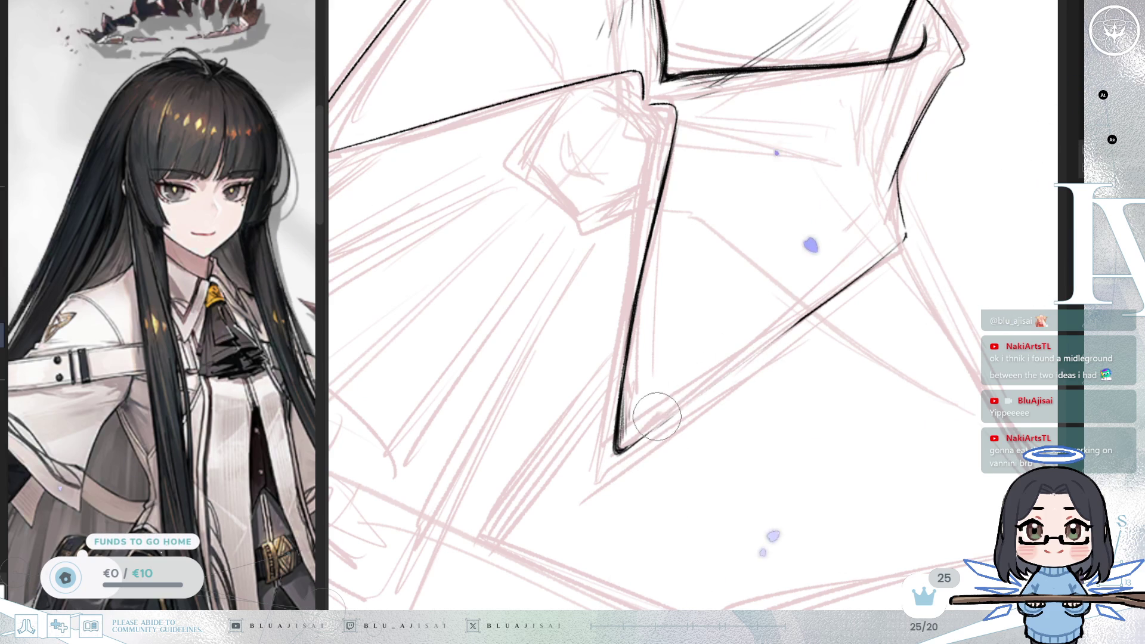
{"action": "left_click_drag", "start_coordinate": [652, 447], "coordinate": [819, 282]}
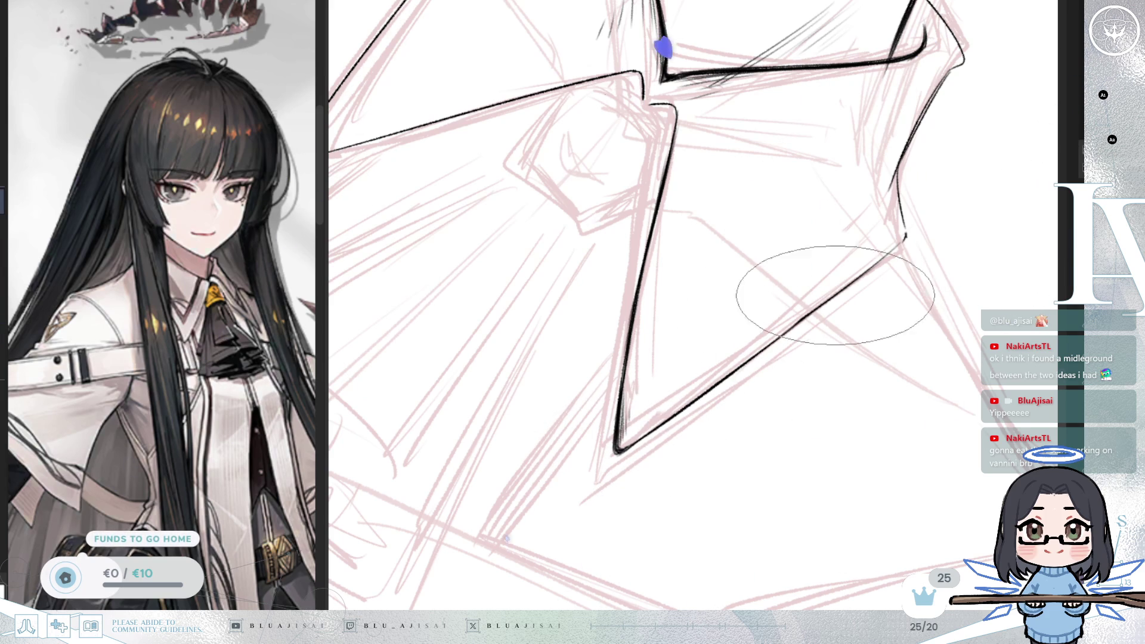
{"action": "mouse_move", "coordinate": [793, 325]}
{"action": "left_mouse_down"}
{"action": "mouse_move", "coordinate": [779, 349]}
{"action": "mouse_move", "coordinate": [793, 397]}
{"action": "left_mouse_up"}
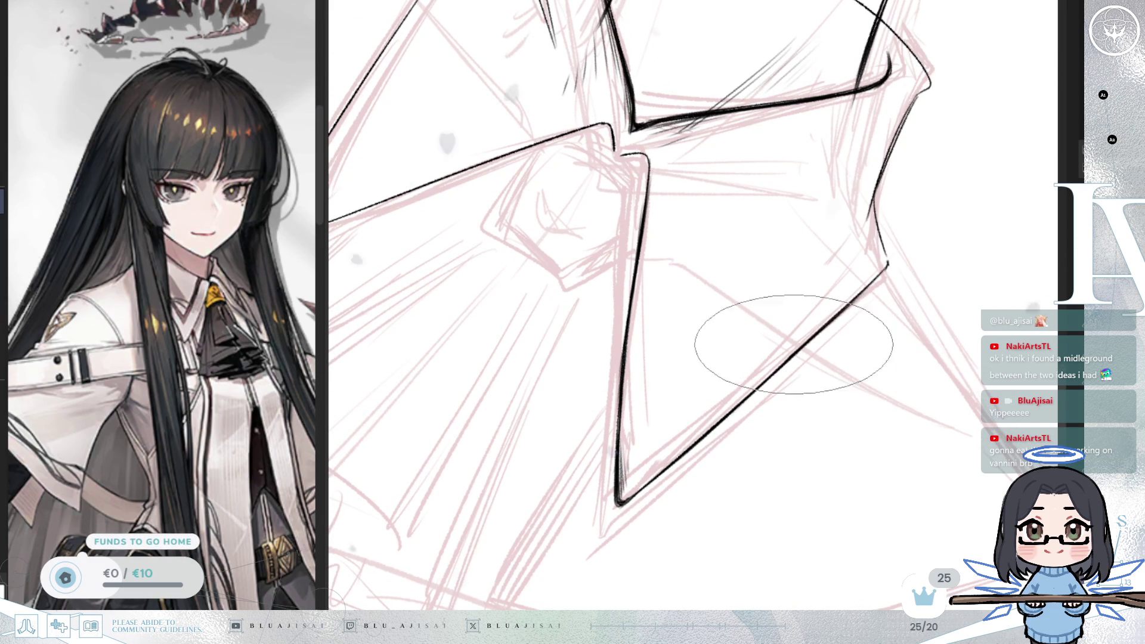
{"action": "left_click_drag", "start_coordinate": [823, 322], "coordinate": [832, 325]}
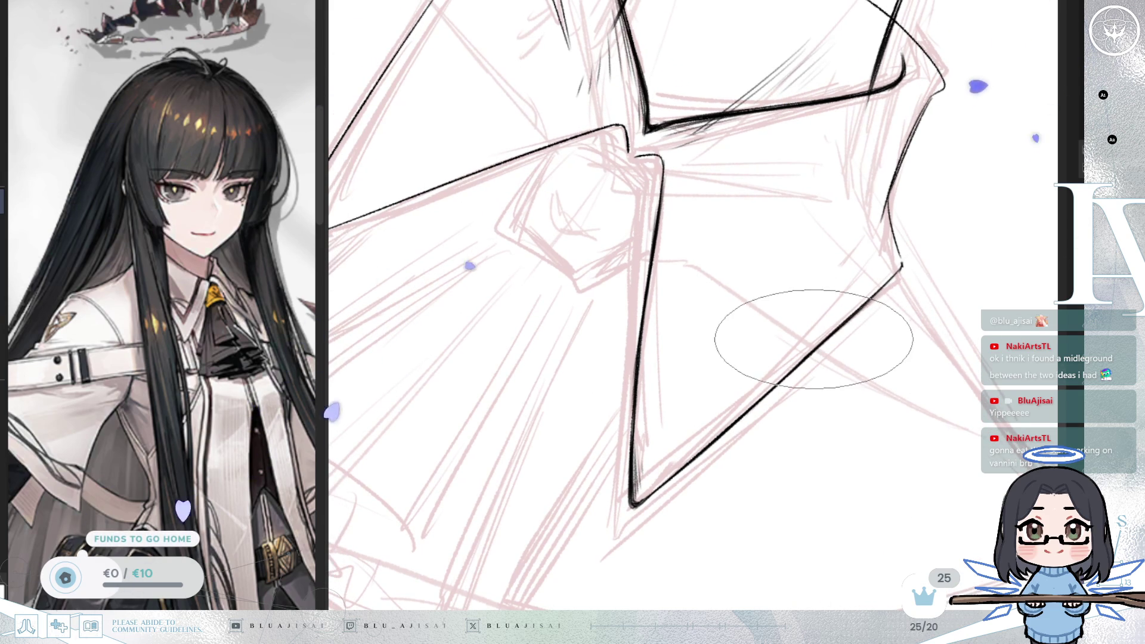
{"action": "key", "text": "h"}
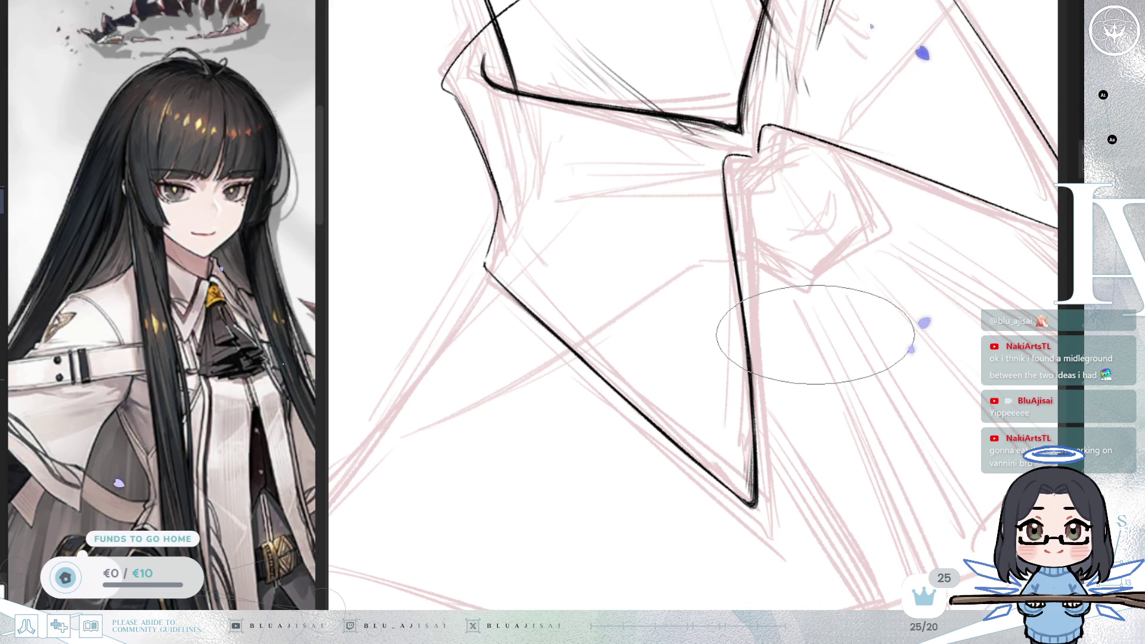
{"action": "left_click_drag", "start_coordinate": [815, 336], "coordinate": [824, 337]}
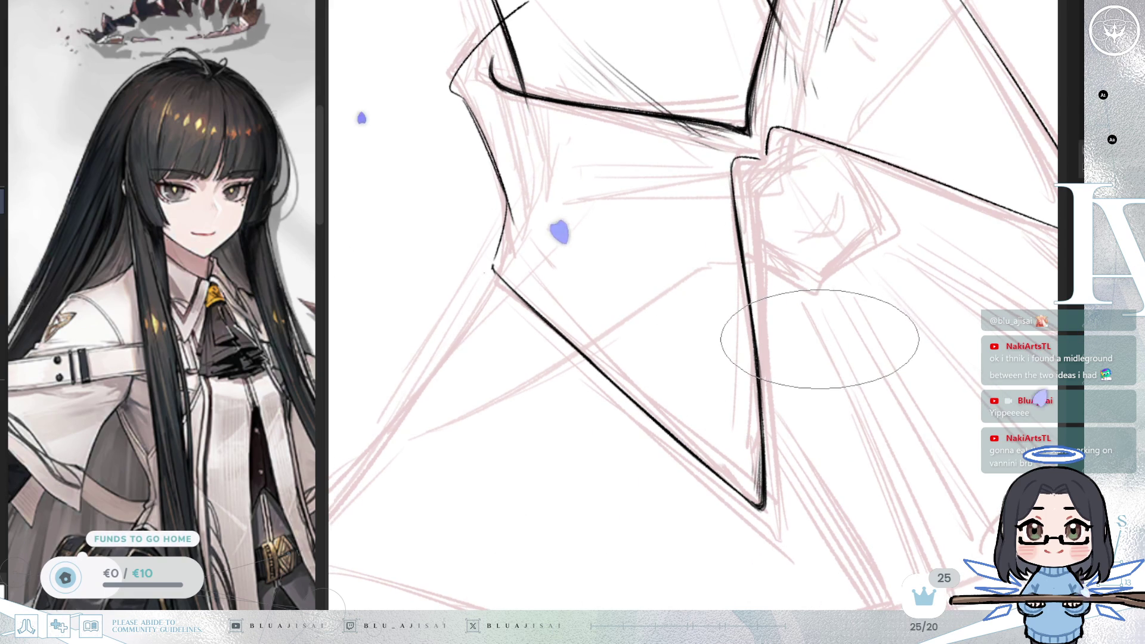
{"action": "key", "text": "End"}
{"action": "key", "text": "End"}
{"action": "key", "text": "End"}
{"action": "key", "text": "End"}
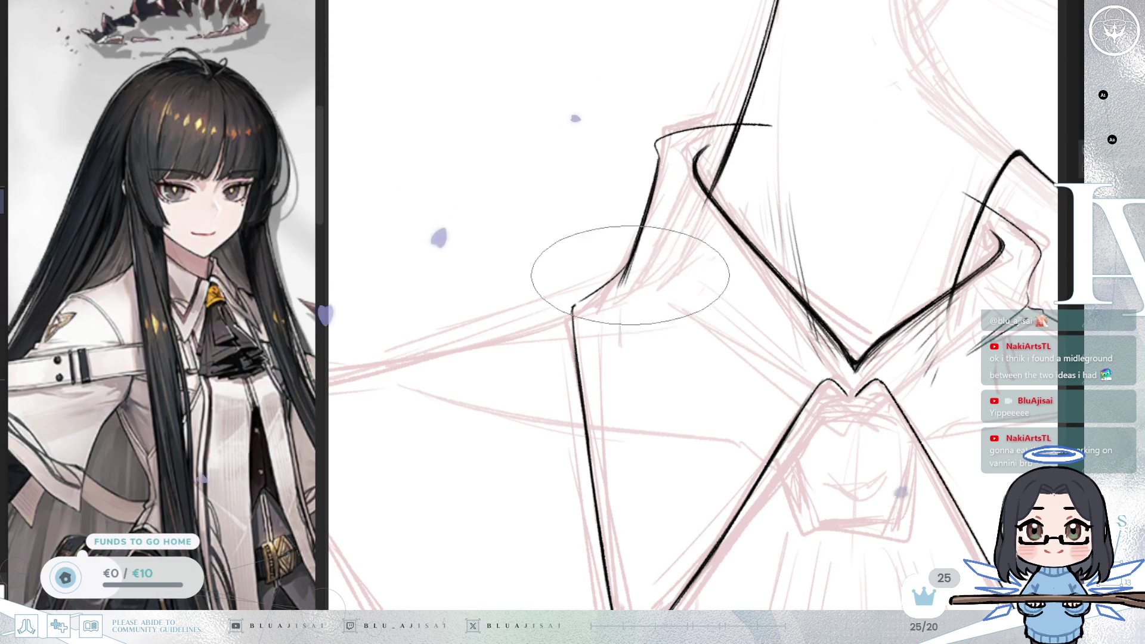
Step: Add short hatching strokes along the collar fold line and resize the brush
{"action": "left_click_drag", "start_coordinate": [627, 298], "coordinate": [636, 265]}
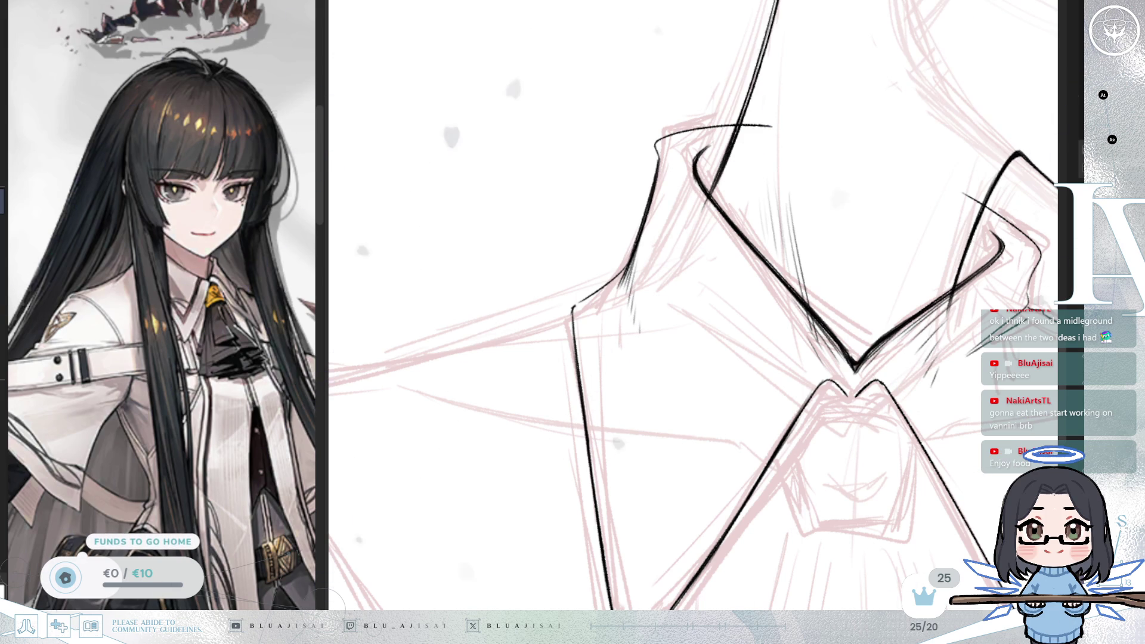
{"action": "left_click_drag", "start_coordinate": [558, 106], "coordinate": [755, 204]}
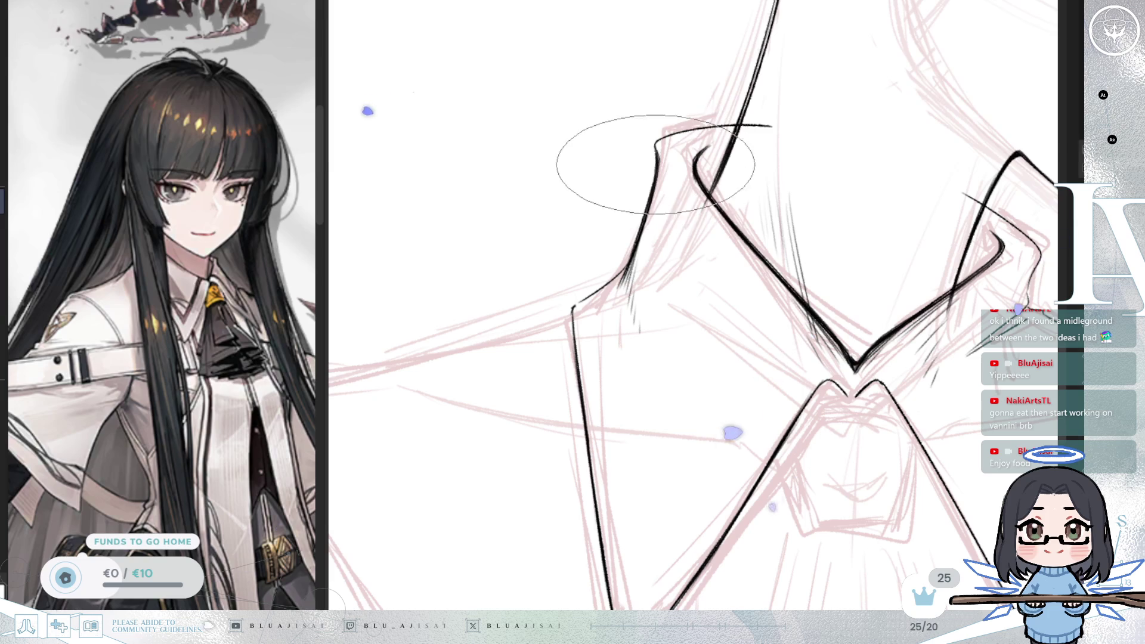
{"action": "key", "text": "minus"}
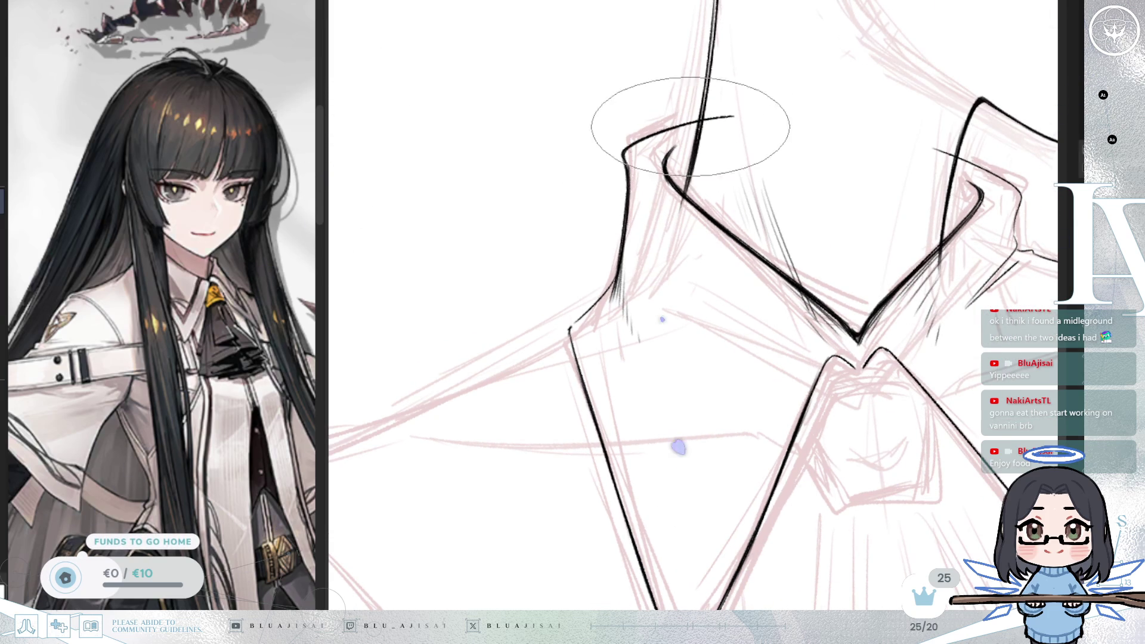
{"action": "key", "text": "asciicircum"}
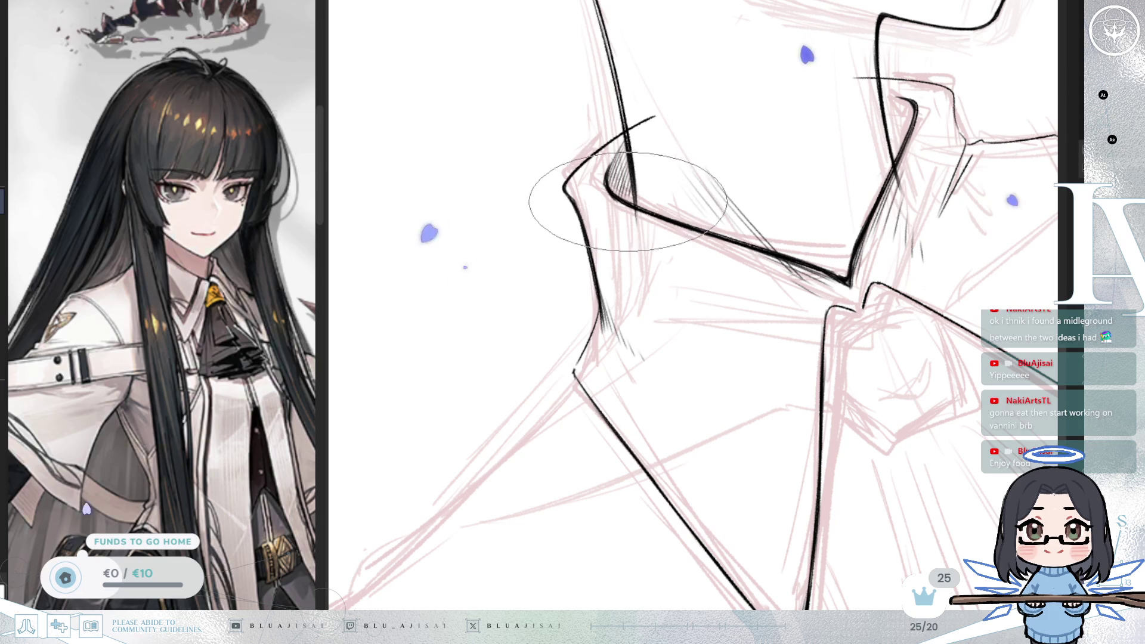
Step: Erase the stray stroke sticking out of the collar fold, rotating and panning the view
{"action": "left_click_drag", "start_coordinate": [627, 129], "coordinate": [673, 102]}
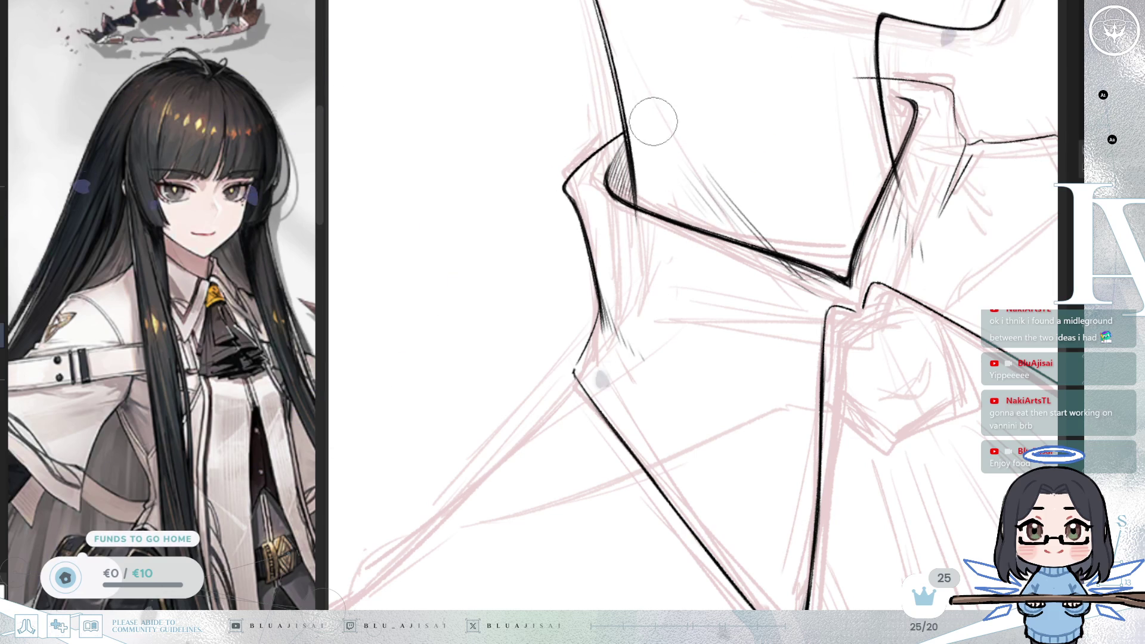
{"action": "key", "text": "asciicircum"}
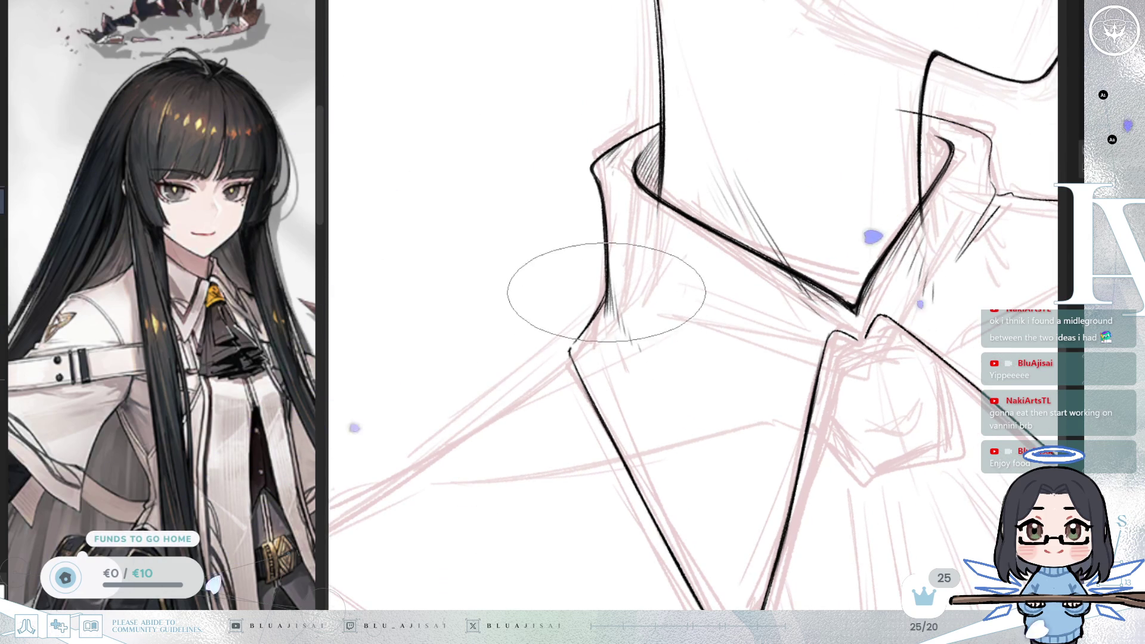
{"action": "key", "text": "asciicircum"}
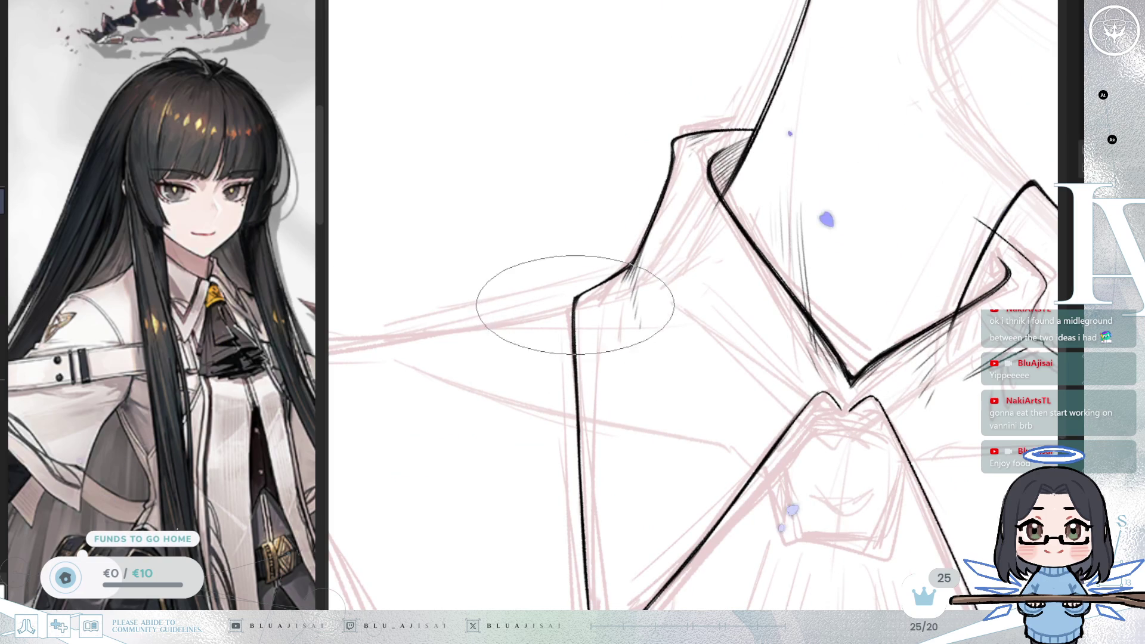
{"action": "left_click_drag", "start_coordinate": [606, 320], "coordinate": [610, 311]}
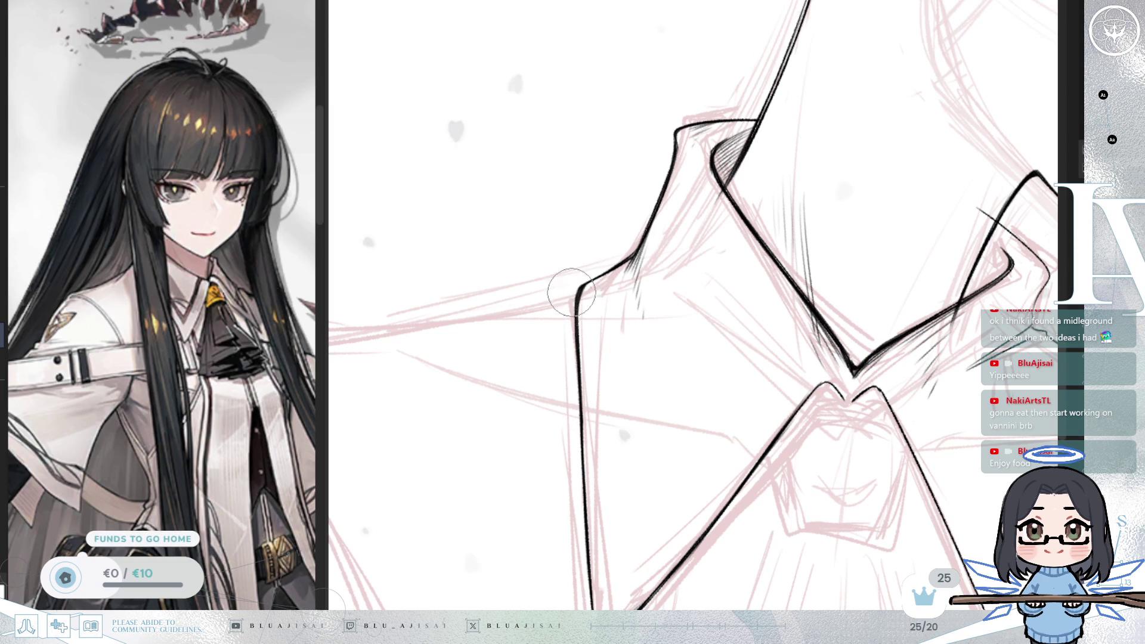
{"action": "left_click_drag", "start_coordinate": [874, 141], "coordinate": [841, 33]}
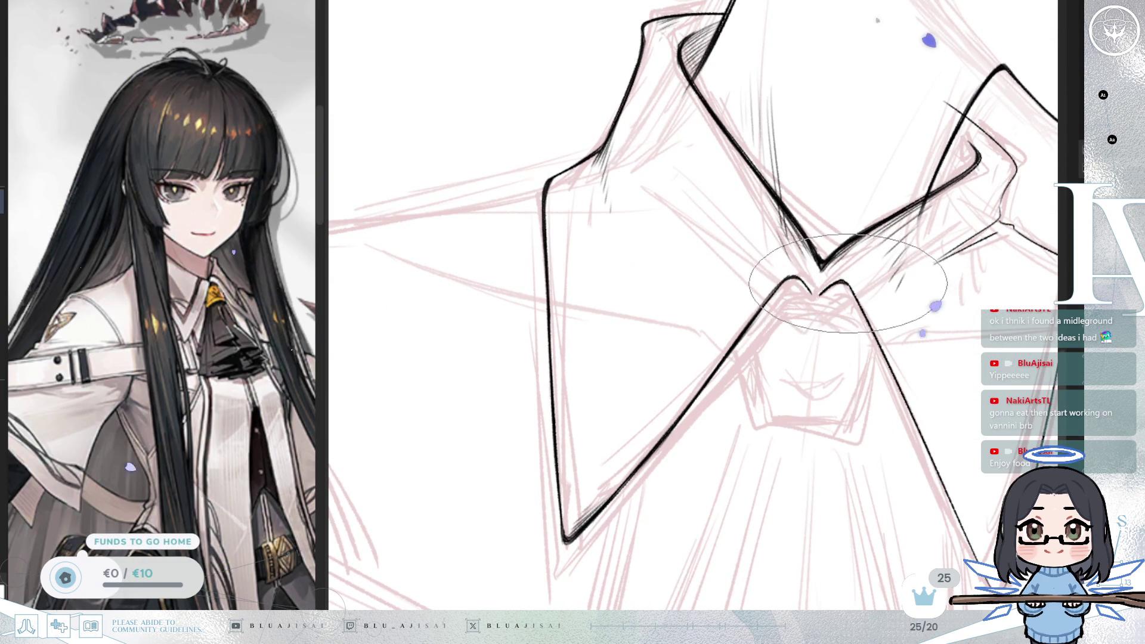
Step: Add hatching inside the collar fold on a mirrored, tilted view
{"action": "key", "text": "m"}
{"action": "mouse_move", "coordinate": [870, 245]}
{"action": "left_mouse_down"}
{"action": "mouse_move", "coordinate": [799, 251]}
{"action": "mouse_move", "coordinate": [667, 227]}
{"action": "left_mouse_up"}
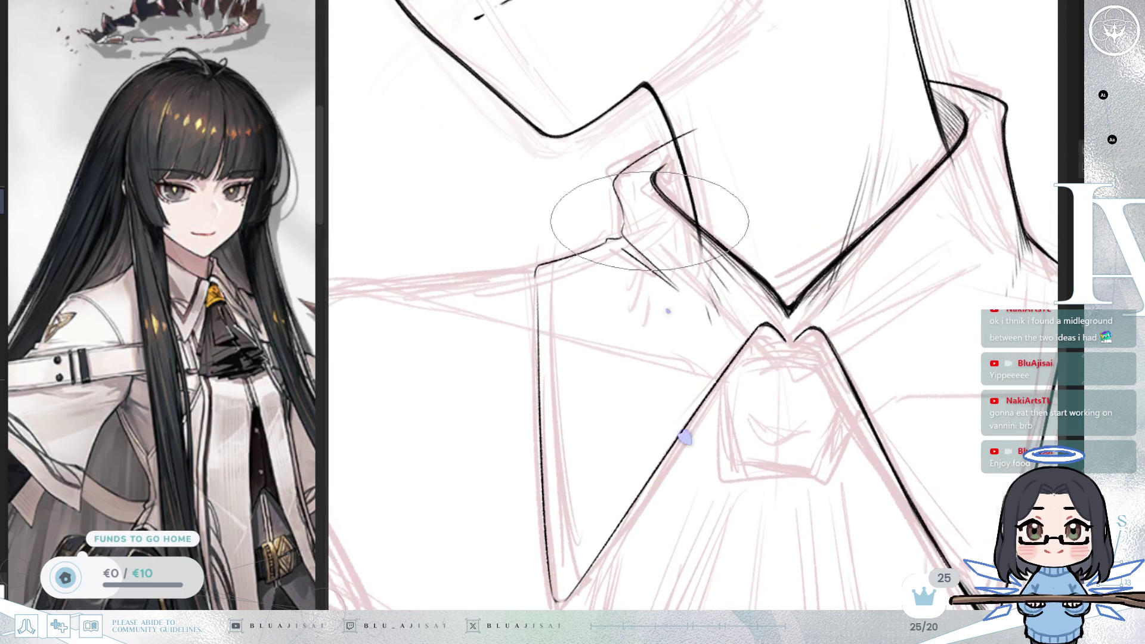
{"action": "left_click_drag", "start_coordinate": [525, 346], "coordinate": [615, 190]}
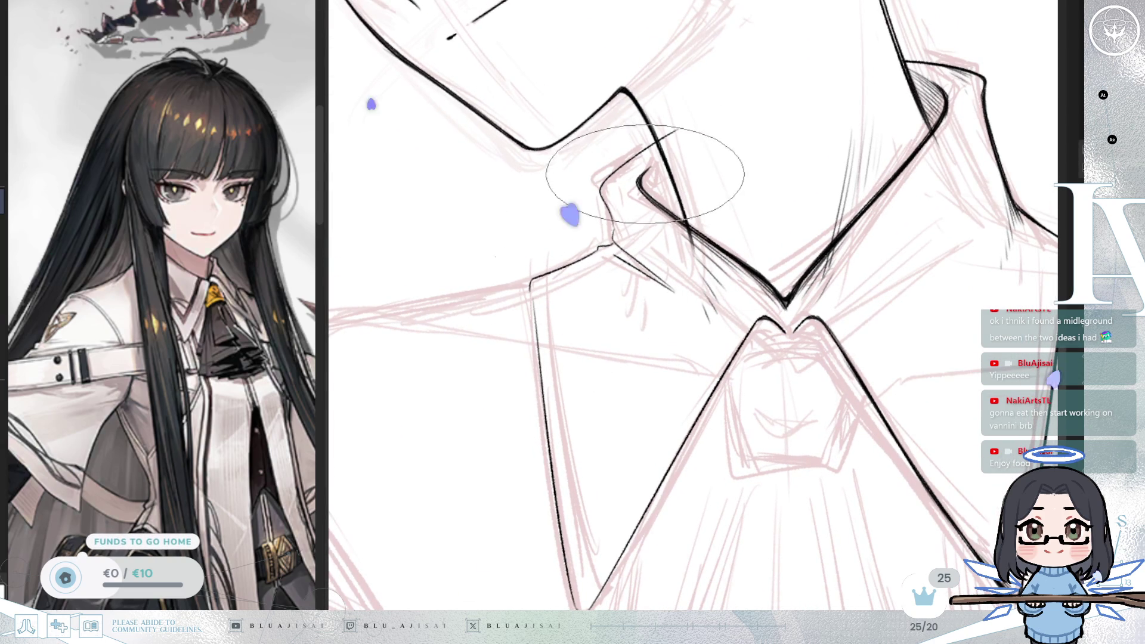
{"action": "mouse_move", "coordinate": [674, 149]}
{"action": "left_mouse_down"}
{"action": "mouse_move", "coordinate": [647, 176]}
{"action": "mouse_move", "coordinate": [662, 203]}
{"action": "left_mouse_up"}
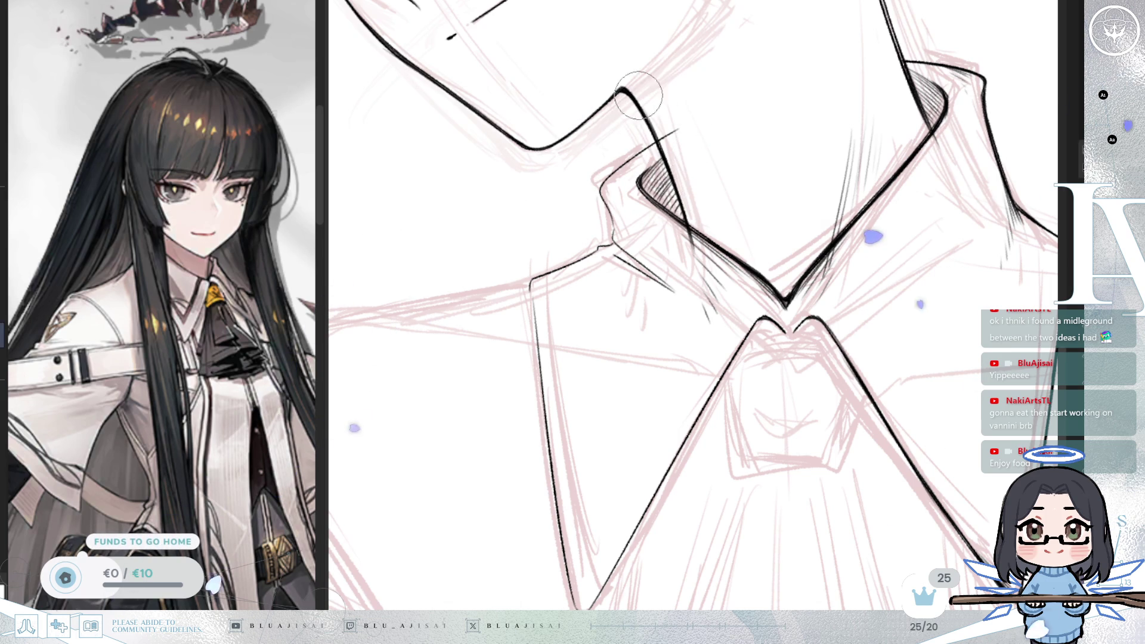
{"action": "left_click_drag", "start_coordinate": [590, 174], "coordinate": [611, 220]}
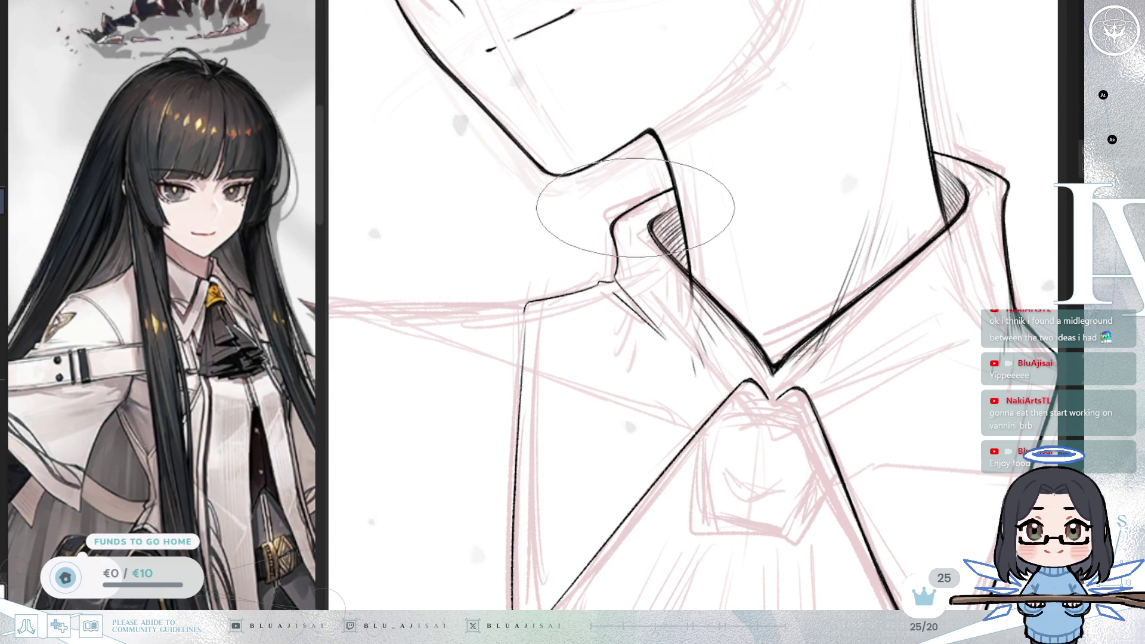
{"action": "key", "text": "m"}
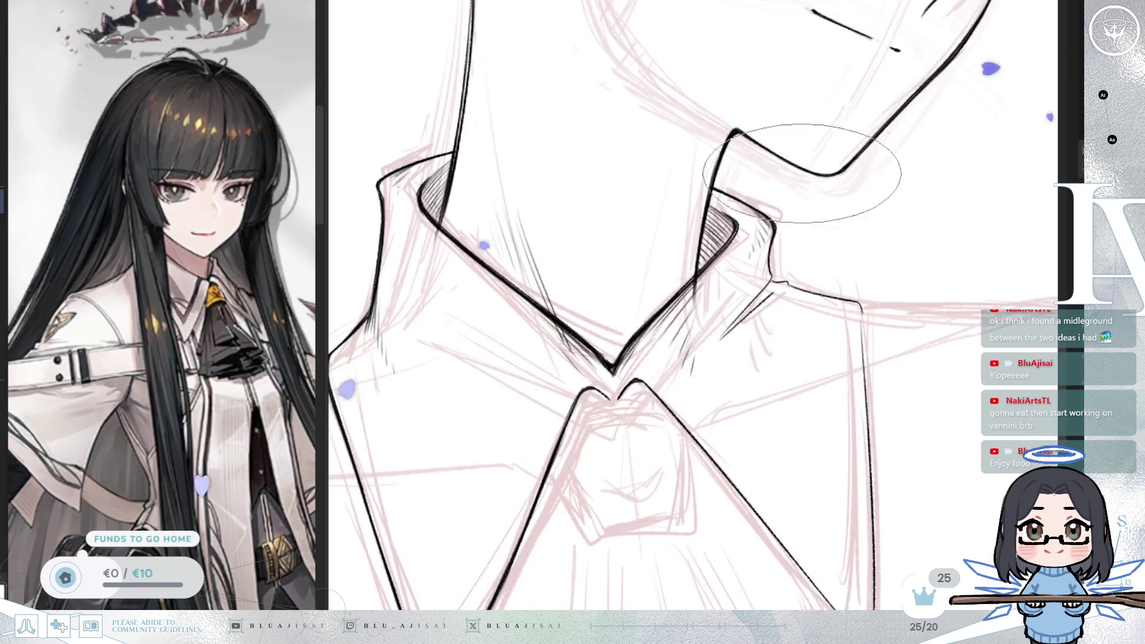
{"action": "left_click_drag", "start_coordinate": [801, 156], "coordinate": [850, 117]}
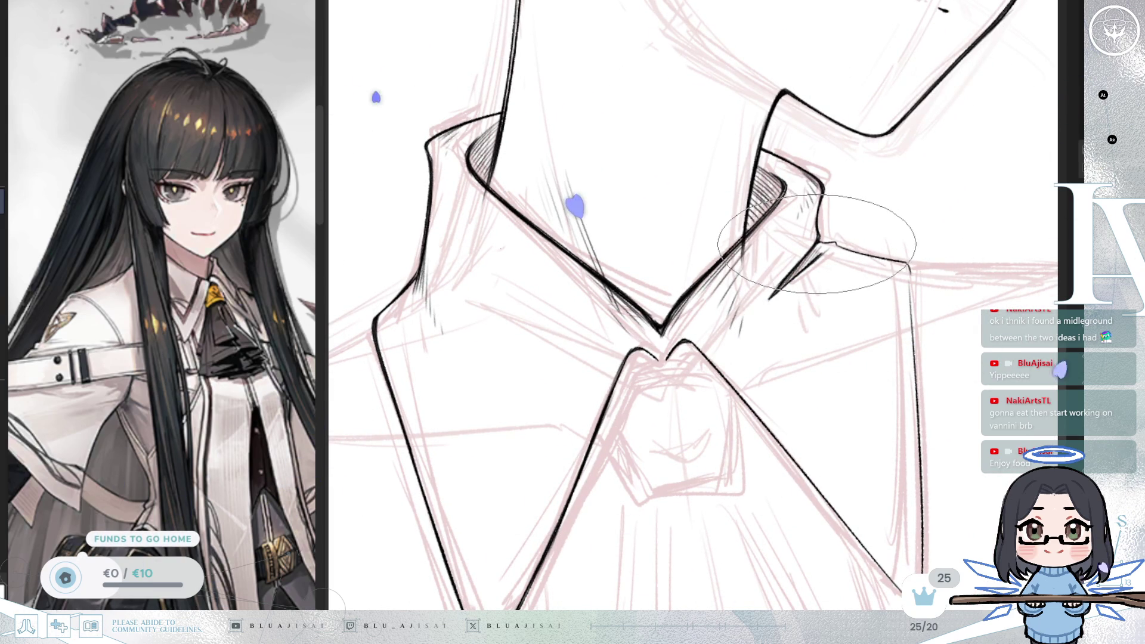
Step: Check the collar lines from mirrored and rotated views at different zoom levels
{"action": "key", "text": "h"}
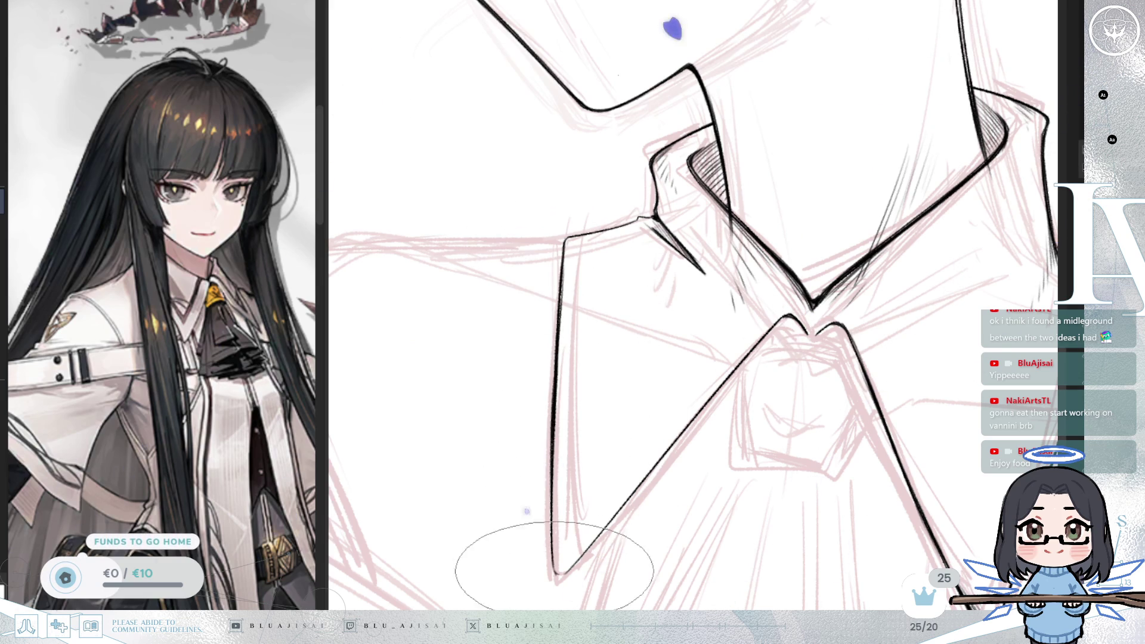
{"action": "key", "text": "minus"}
{"action": "key", "text": "minus"}
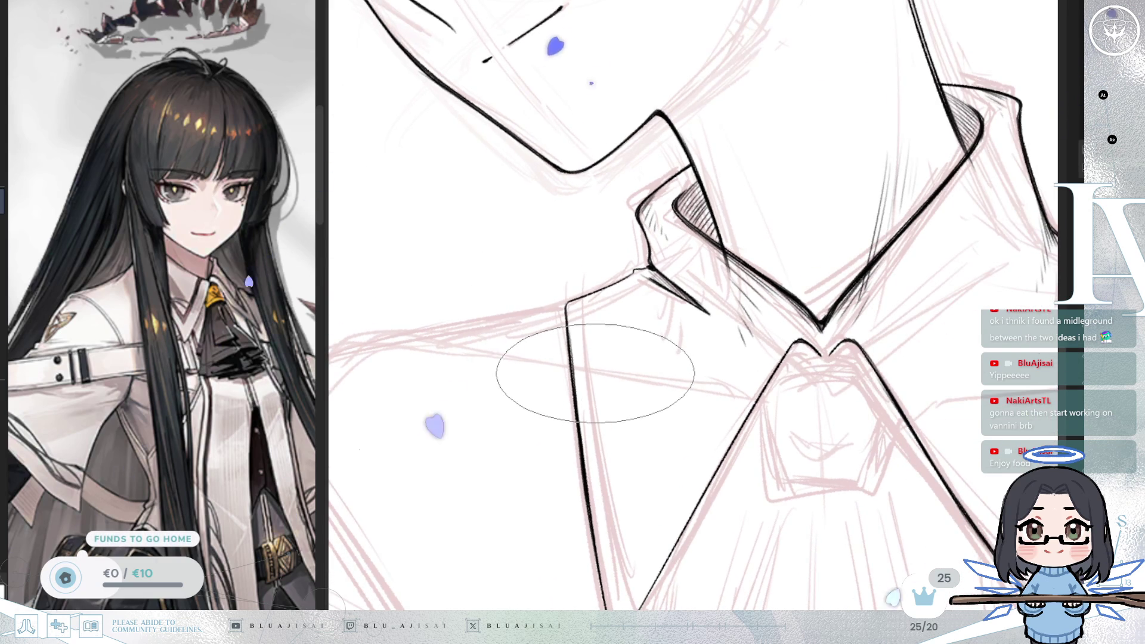
{"action": "key", "text": "m"}
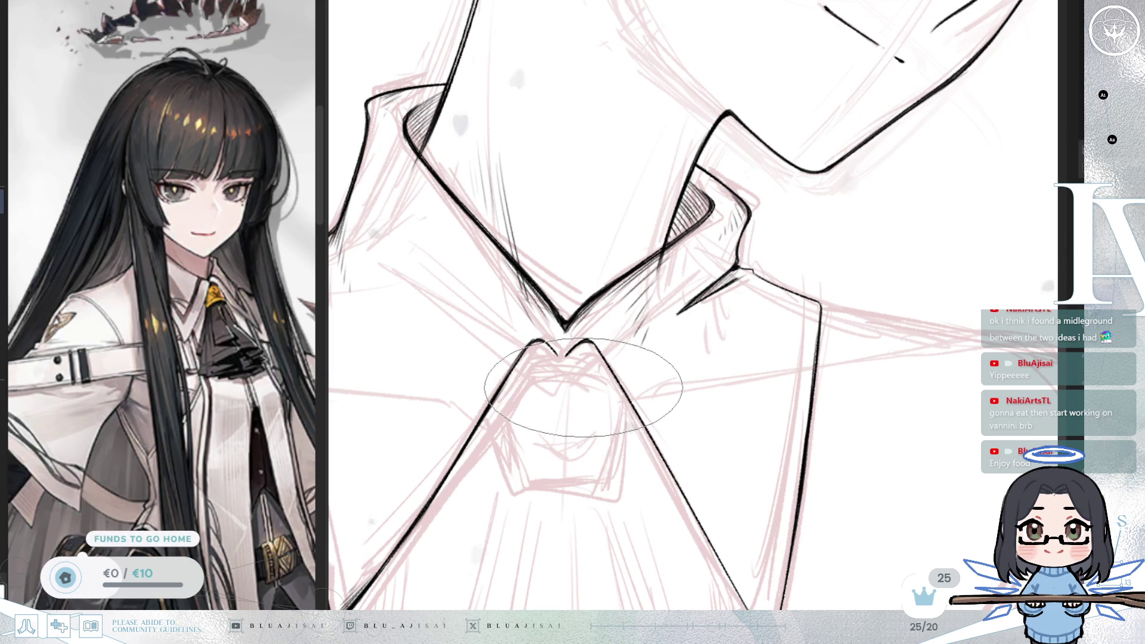
{"action": "key", "text": "minus"}
{"action": "key", "text": "minus"}
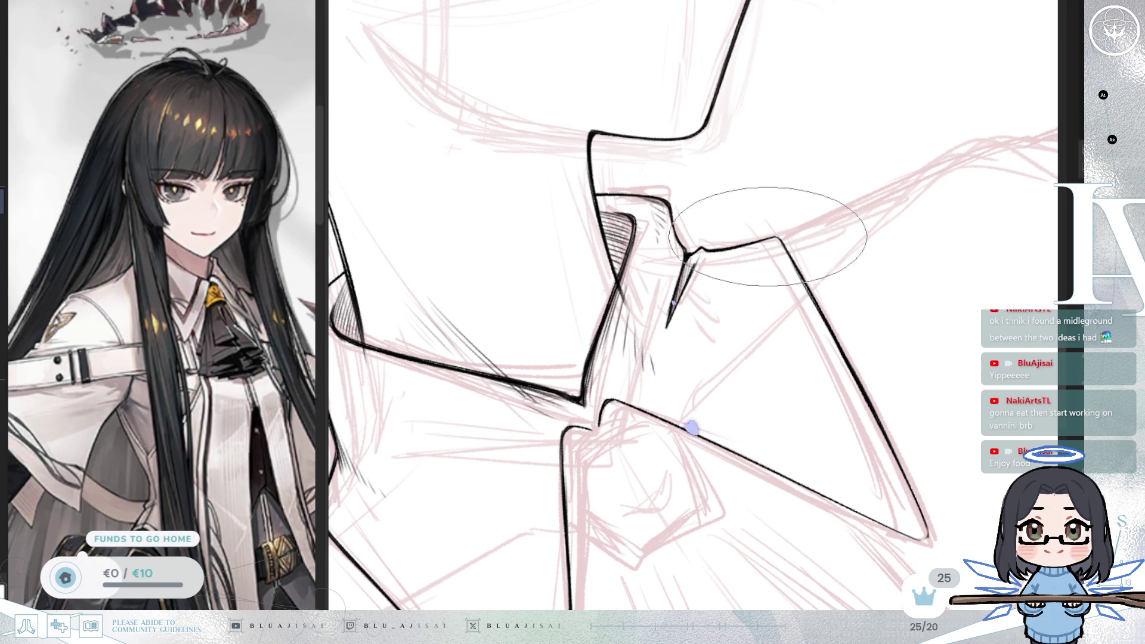
{"action": "scroll", "coordinate": [779, 240], "scroll_direction": "down", "scroll_amount": 5}
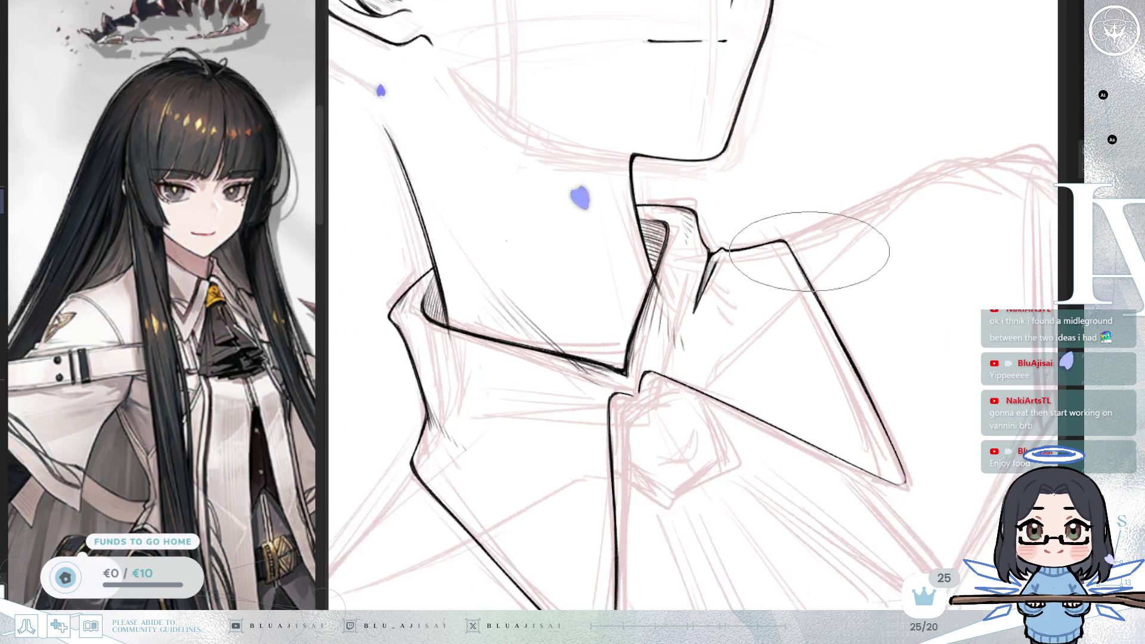
{"action": "scroll", "coordinate": [758, 276], "scroll_direction": "up", "scroll_amount": 5}
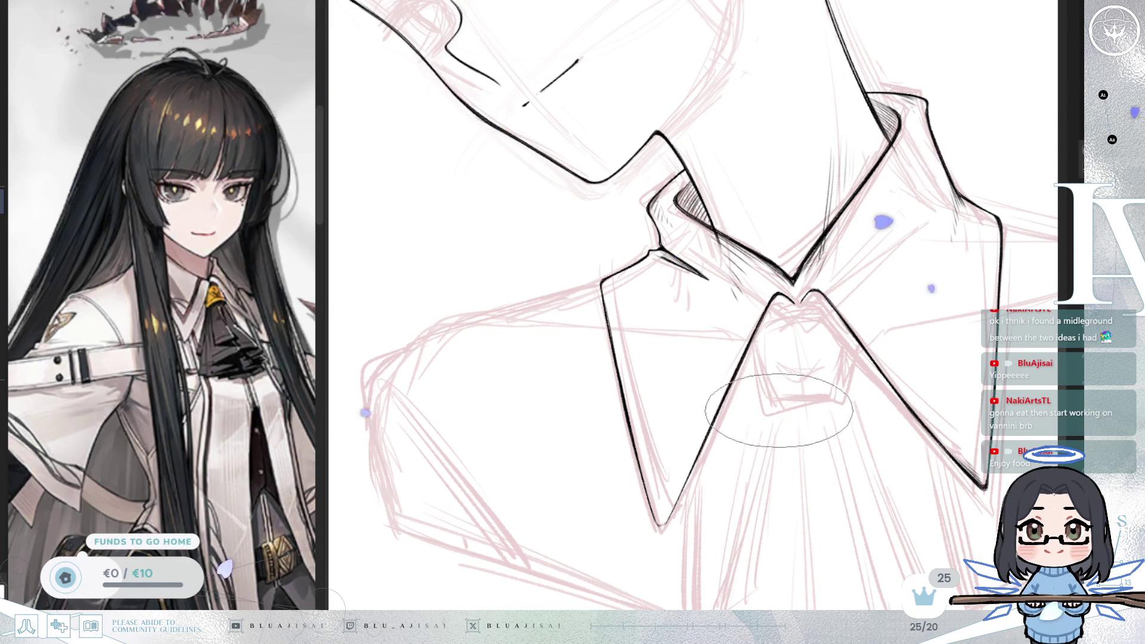
{"action": "key", "text": "m"}
{"action": "key", "text": "4"}
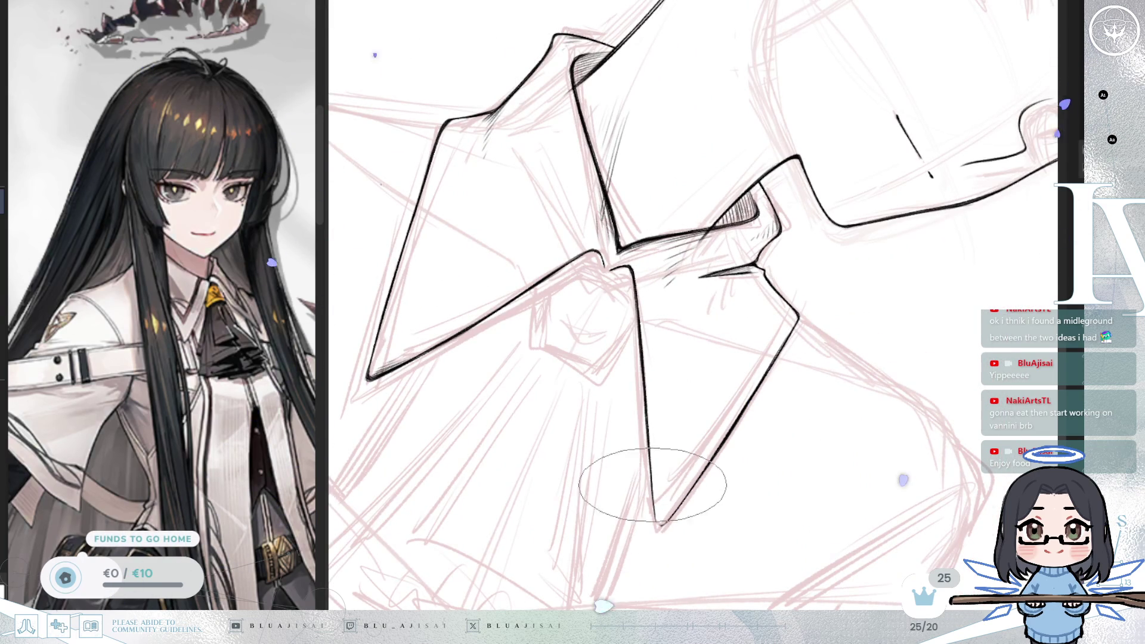
{"action": "scroll", "coordinate": [662, 514], "scroll_direction": "up", "scroll_amount": 1}
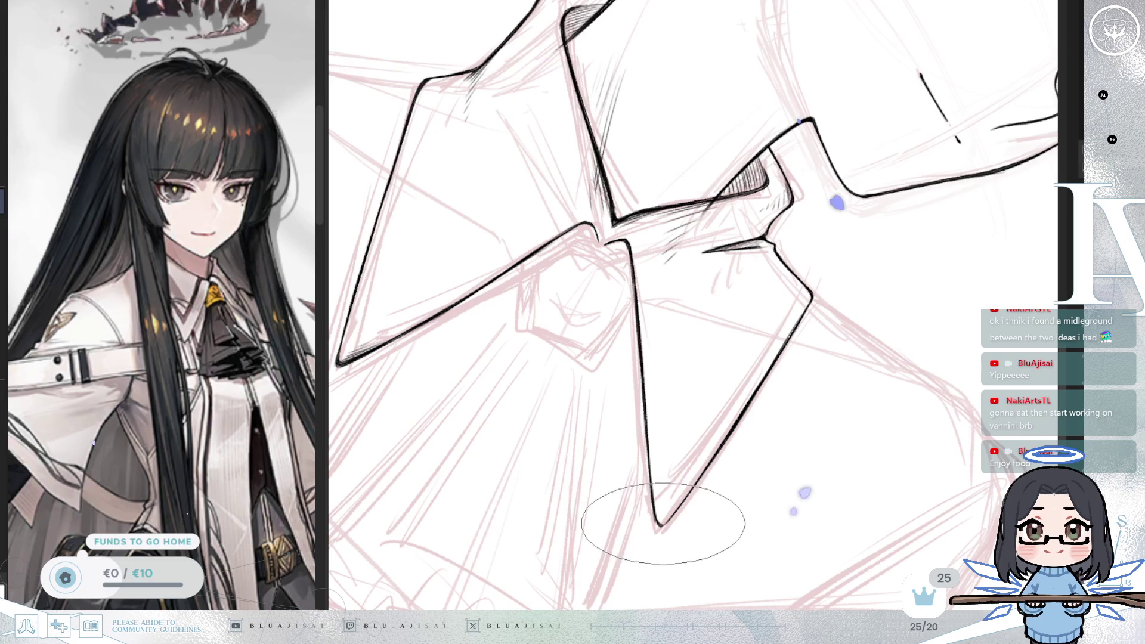
{"action": "scroll", "coordinate": [728, 434], "scroll_direction": "down", "scroll_amount": 10}
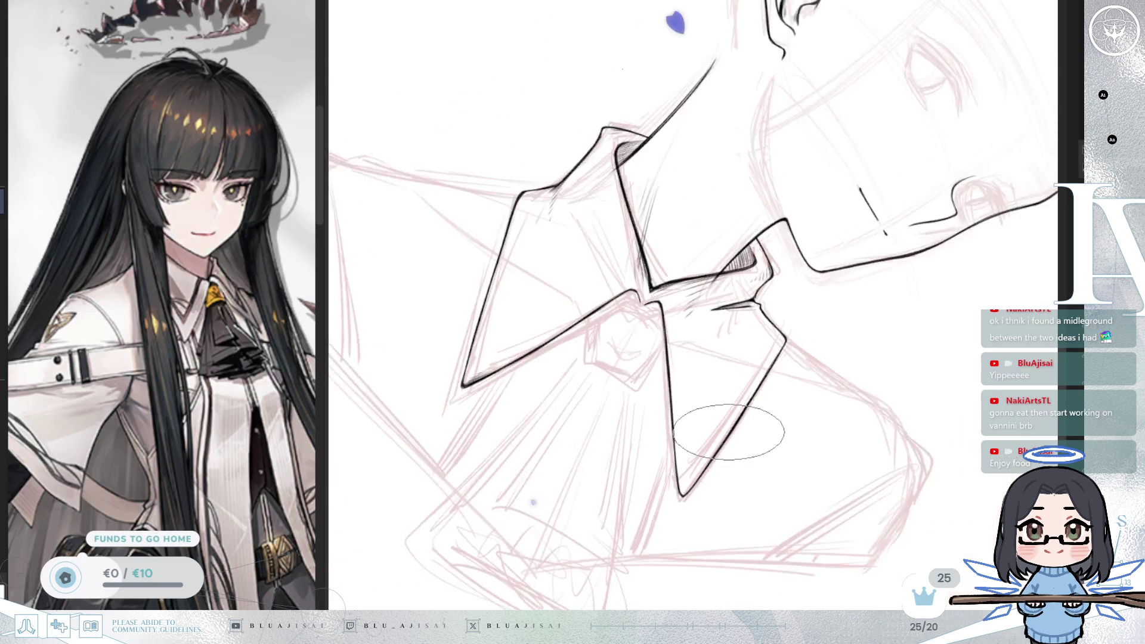
{"action": "scroll", "coordinate": [860, 338], "scroll_direction": "down", "scroll_amount": 8}
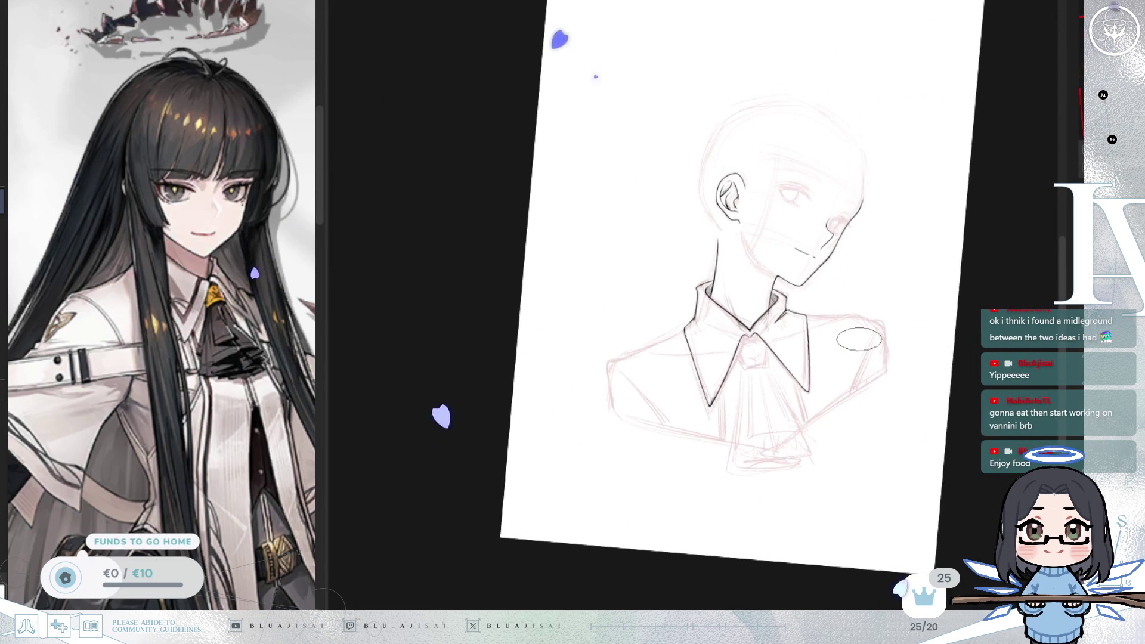
{"action": "scroll", "coordinate": [860, 341], "scroll_direction": "up", "scroll_amount": 12}
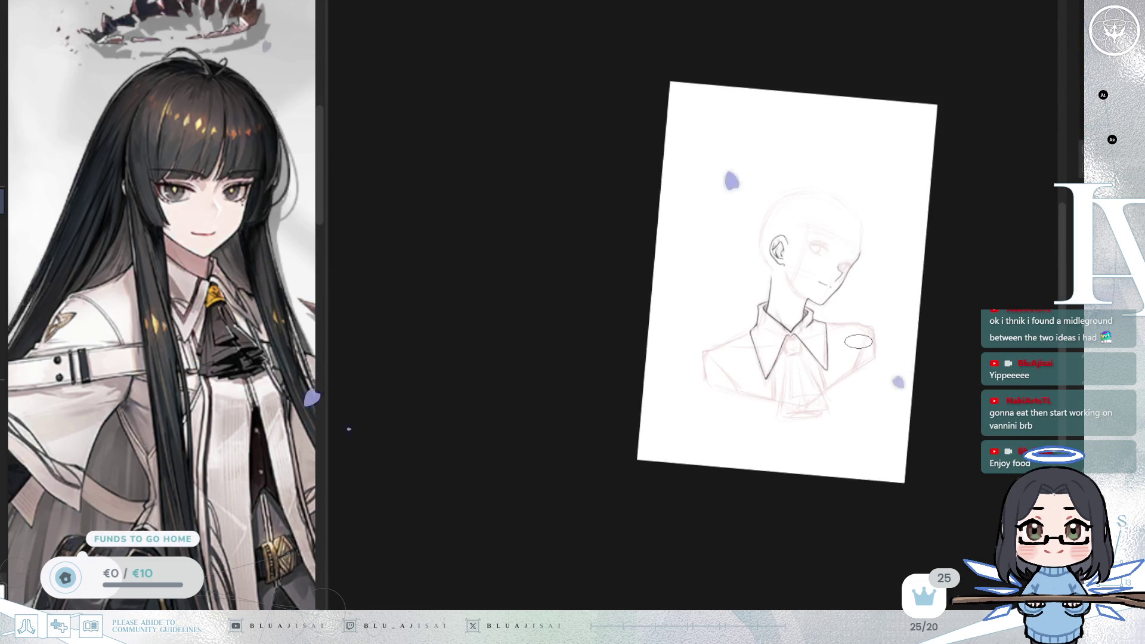
Step: Zoom in on the right collar point and pan around it to inspect the inking
{"action": "left_click_drag", "start_coordinate": [701, 441], "coordinate": [826, 445]}
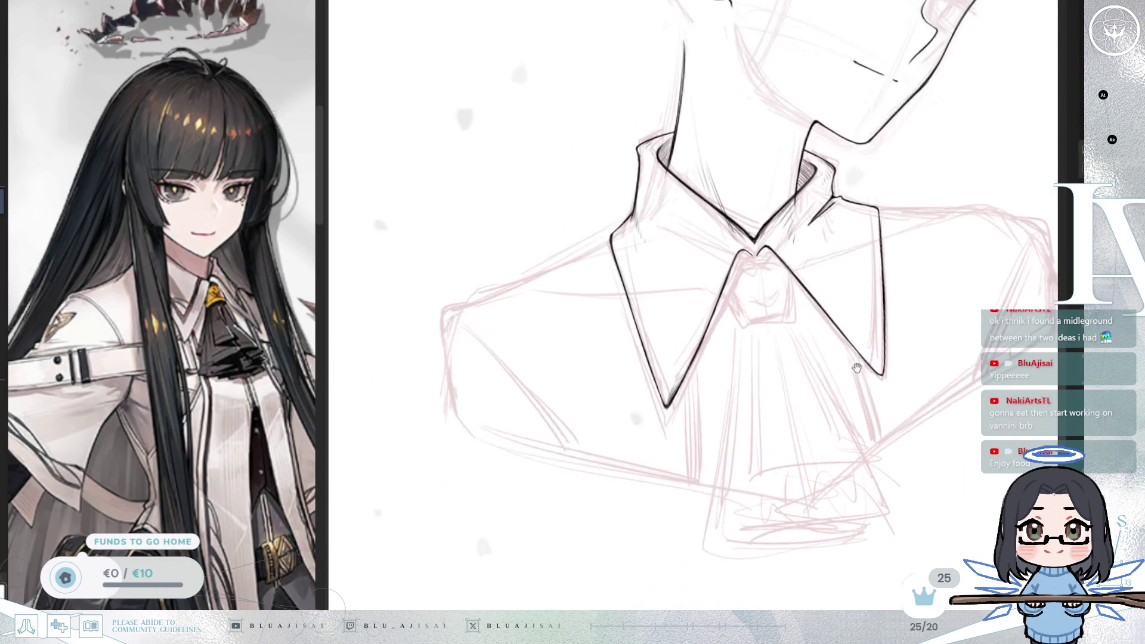
{"action": "scroll", "coordinate": [843, 333], "scroll_direction": "up", "scroll_amount": 4}
{"action": "scroll", "coordinate": [812, 228], "scroll_direction": "up", "scroll_amount": 1}
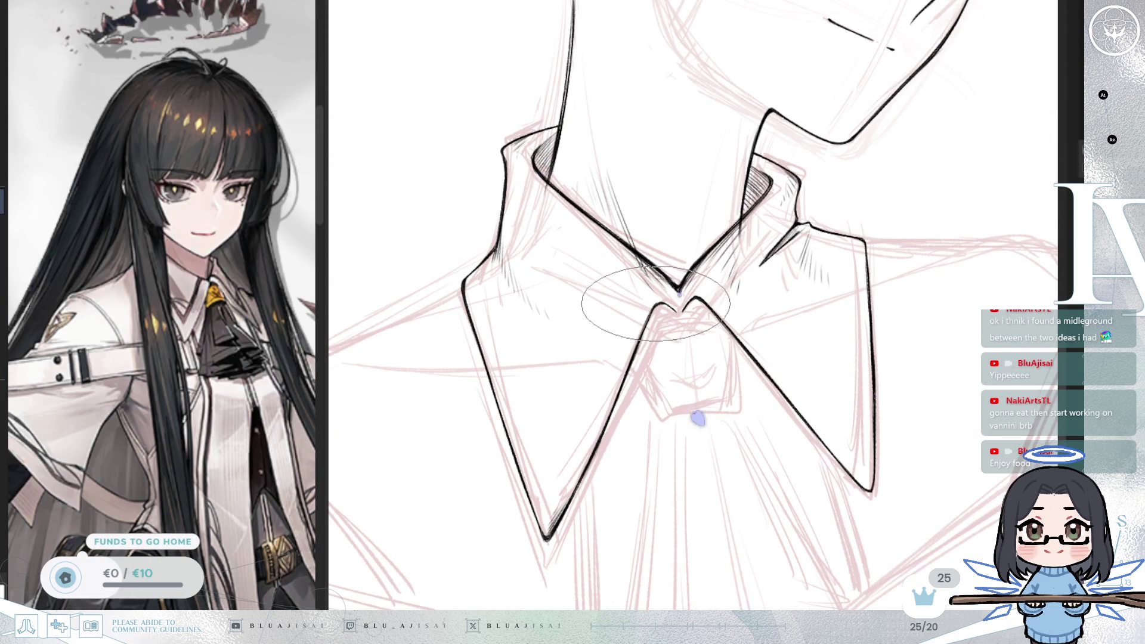
{"action": "scroll", "coordinate": [737, 279], "scroll_direction": "down", "scroll_amount": 2}
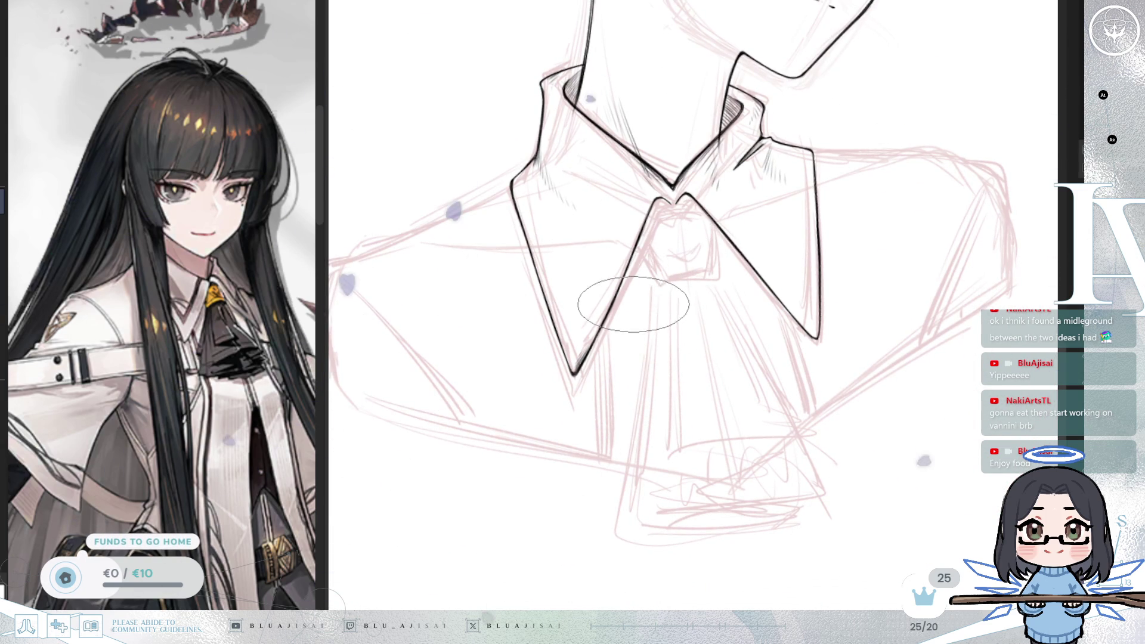
{"action": "scroll", "coordinate": [725, 215], "scroll_direction": "up", "scroll_amount": 3}
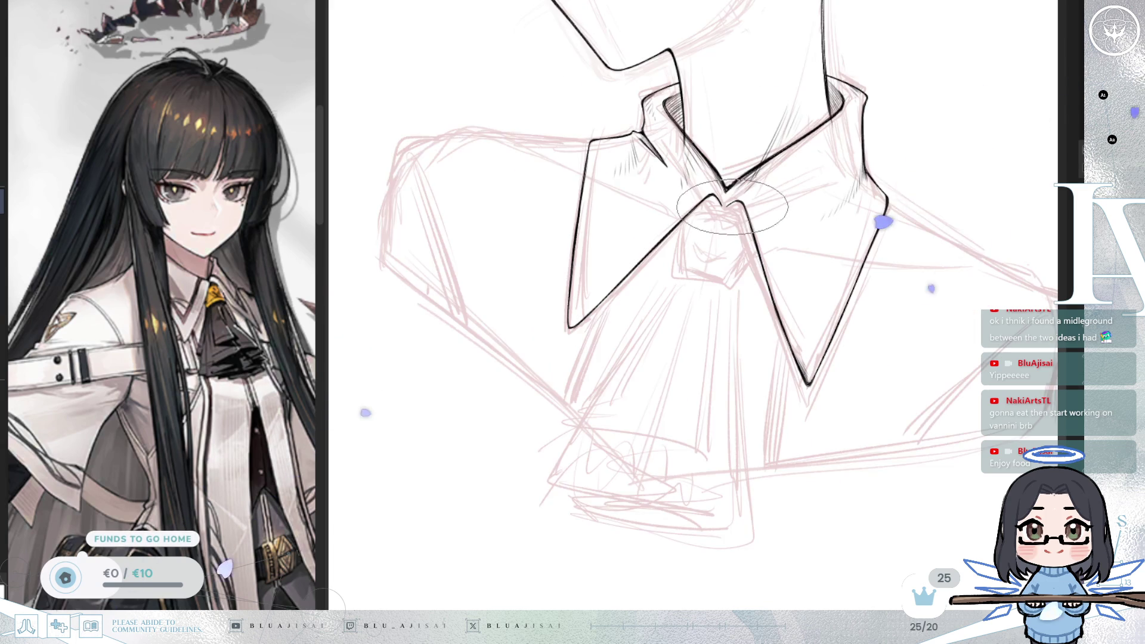
{"action": "left_click_drag", "start_coordinate": [726, 215], "coordinate": [724, 227]}
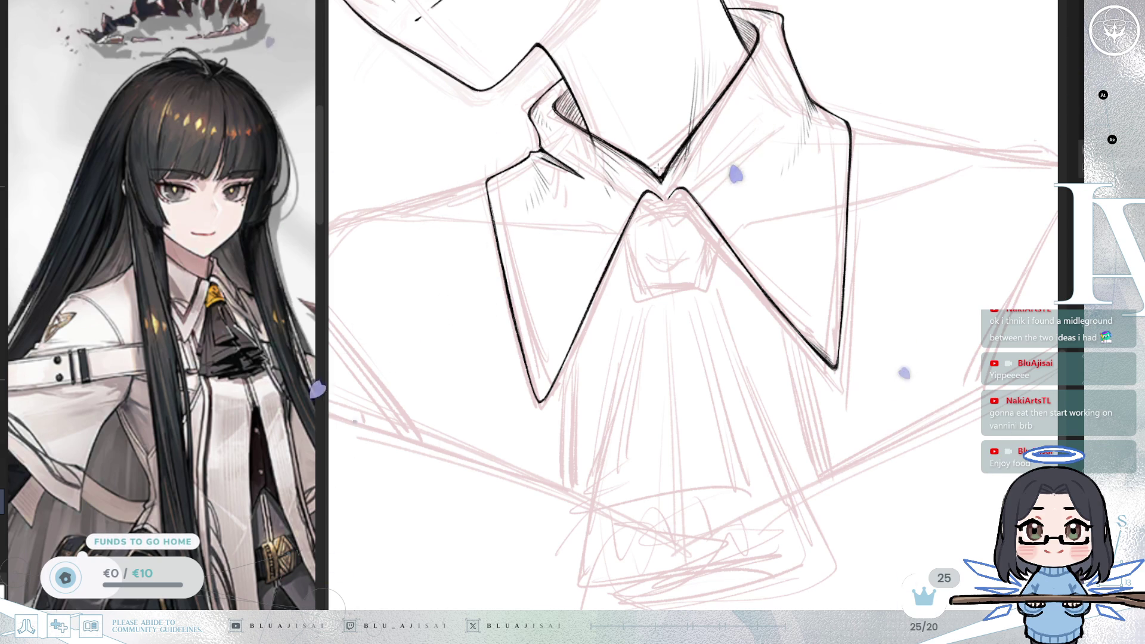
Step: Lay a vertical guide down the collar centre and ink a rounded-box tie knot beneath the V
{"action": "left_click_drag", "start_coordinate": [677, 337], "coordinate": [677, 338]}
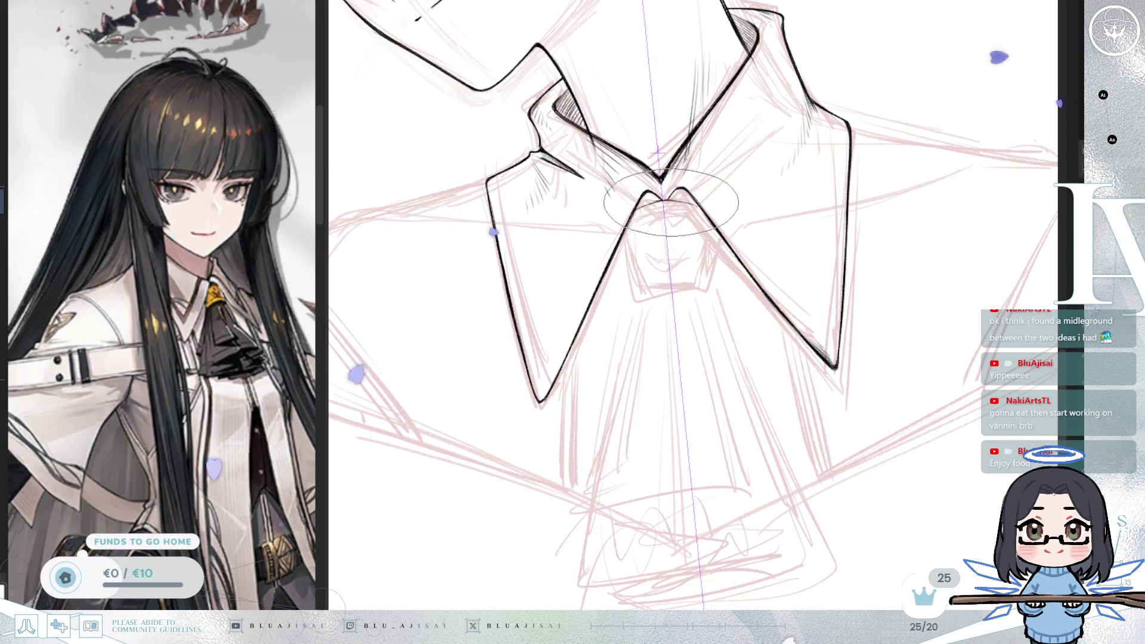
{"action": "scroll", "coordinate": [651, 205], "scroll_direction": "up", "scroll_amount": 2}
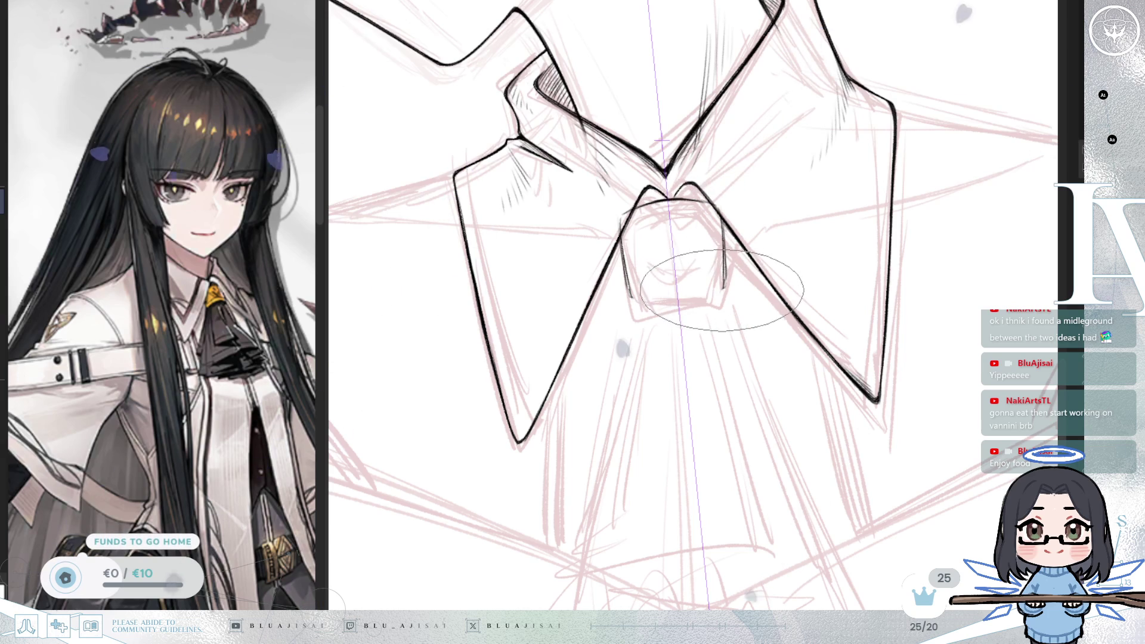
{"action": "left_click_drag", "start_coordinate": [694, 300], "coordinate": [627, 202]}
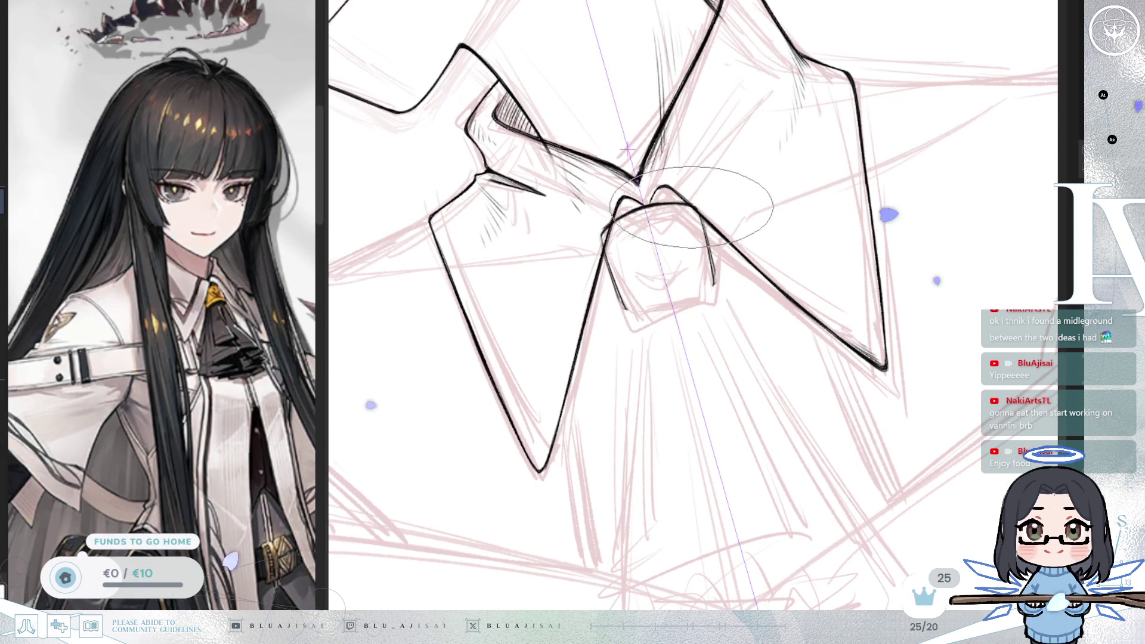
{"action": "scroll", "coordinate": [635, 285], "scroll_direction": "down", "scroll_amount": 2}
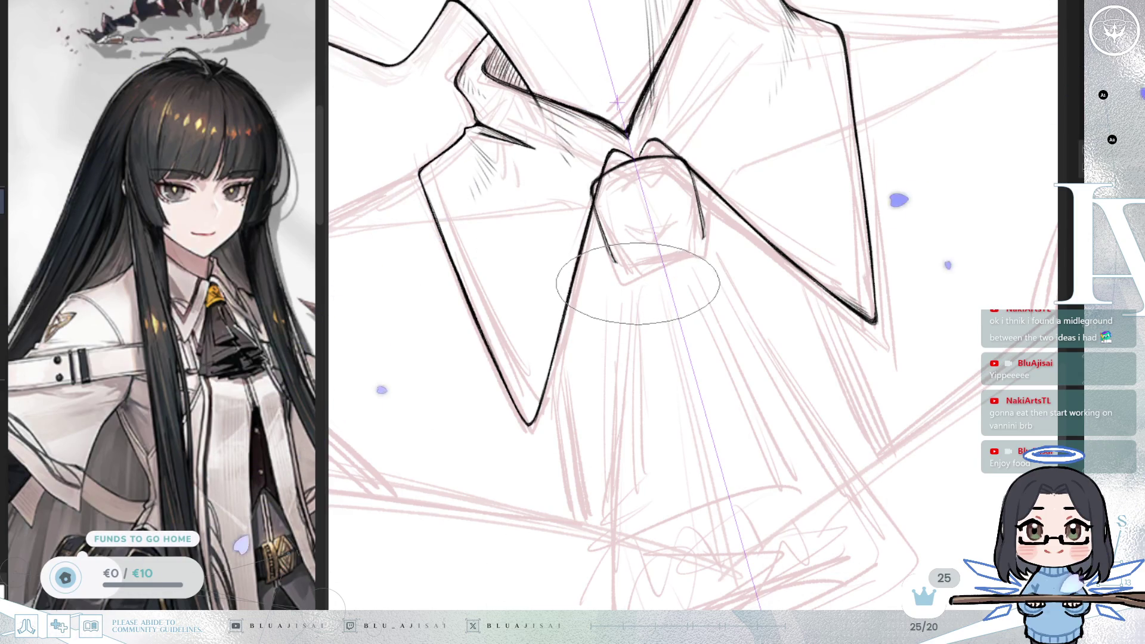
{"action": "left_click_drag", "start_coordinate": [692, 252], "coordinate": [677, 279]}
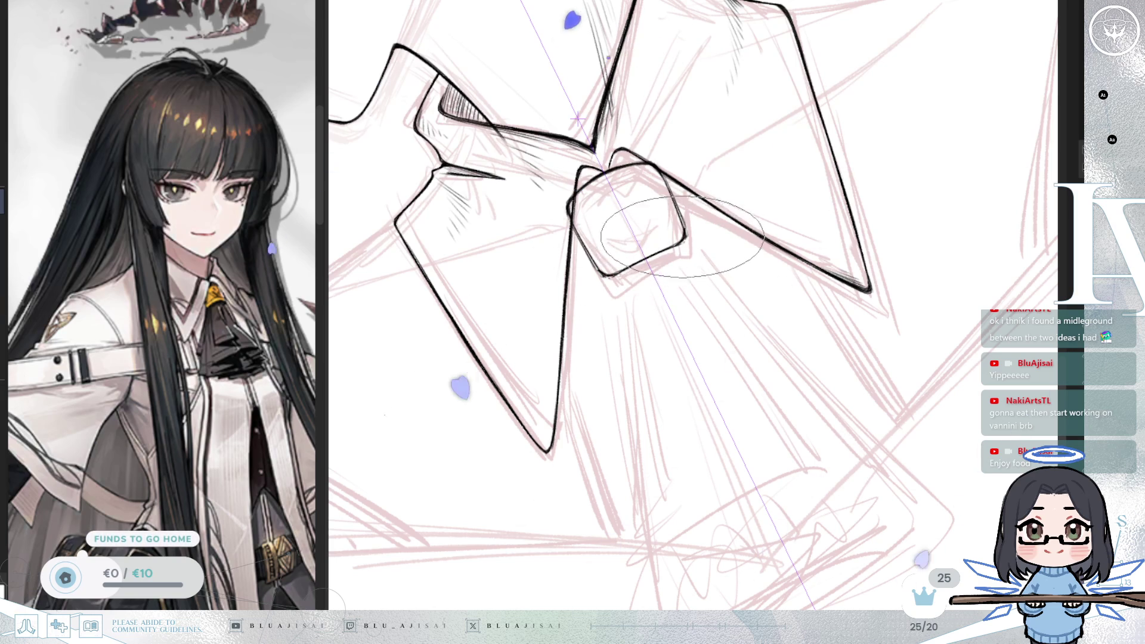
{"action": "key", "text": "5"}
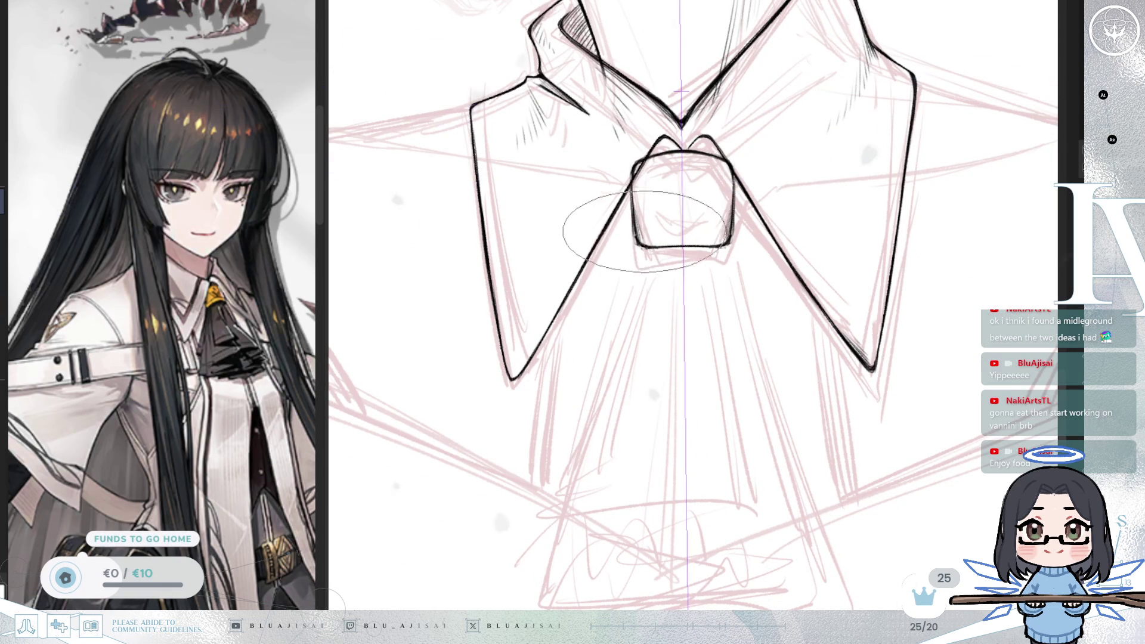
{"action": "scroll", "coordinate": [668, 197], "scroll_direction": "up", "scroll_amount": 1}
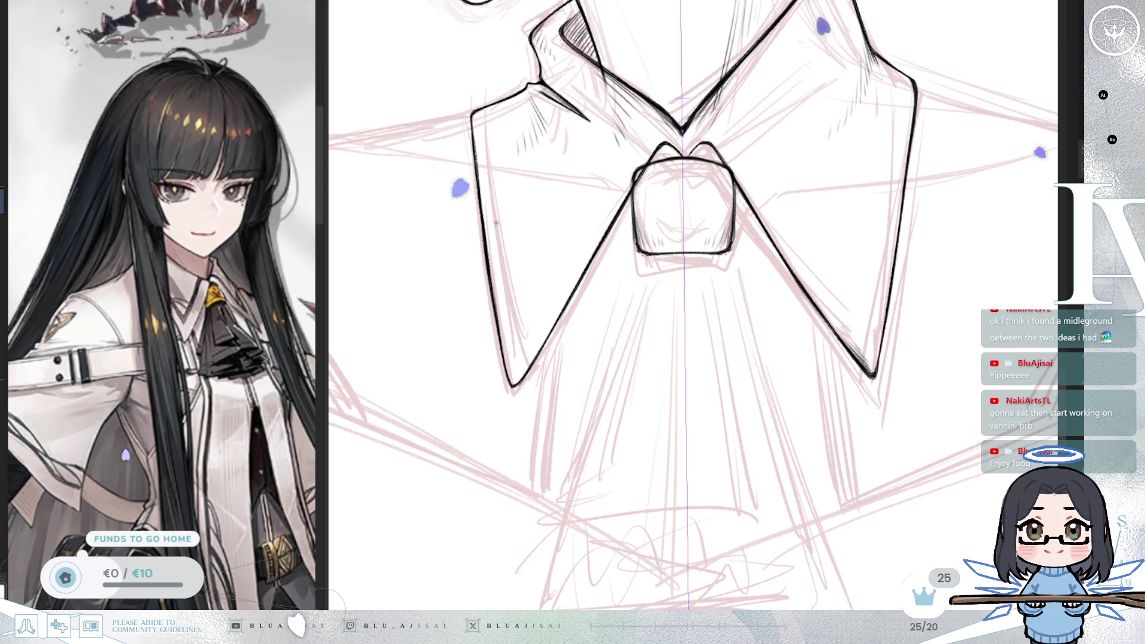
{"action": "key", "text": "ctrl+t"}
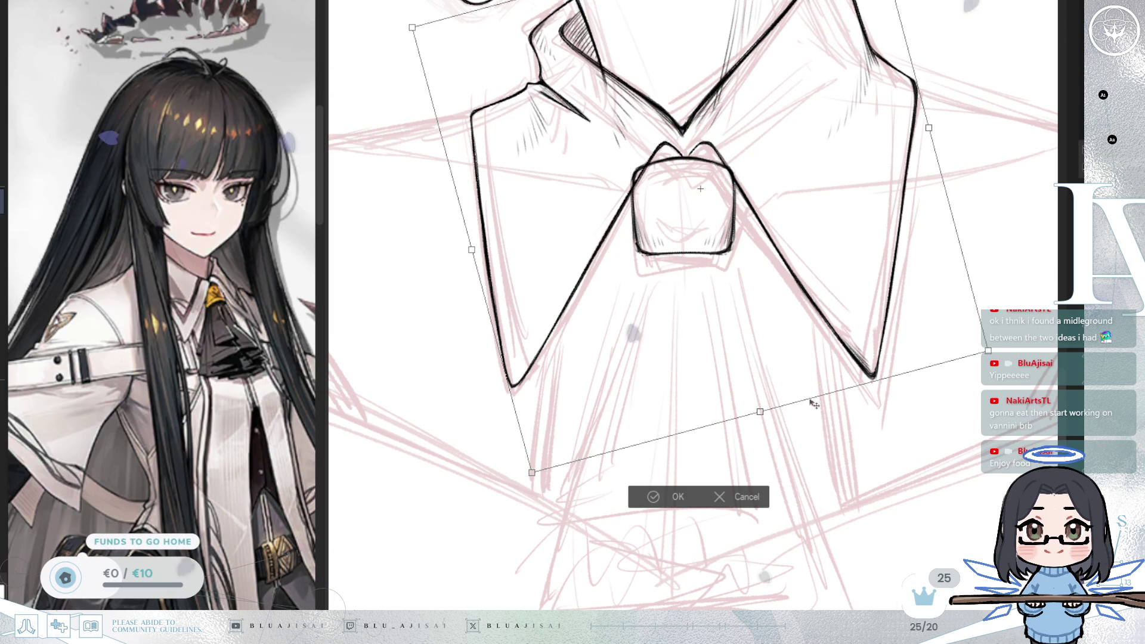
Step: Cancel the transform, undo the first tie-knot strokes, and lay a fresh vertical centre guide
{"action": "left_click", "coordinate": [749, 495]}
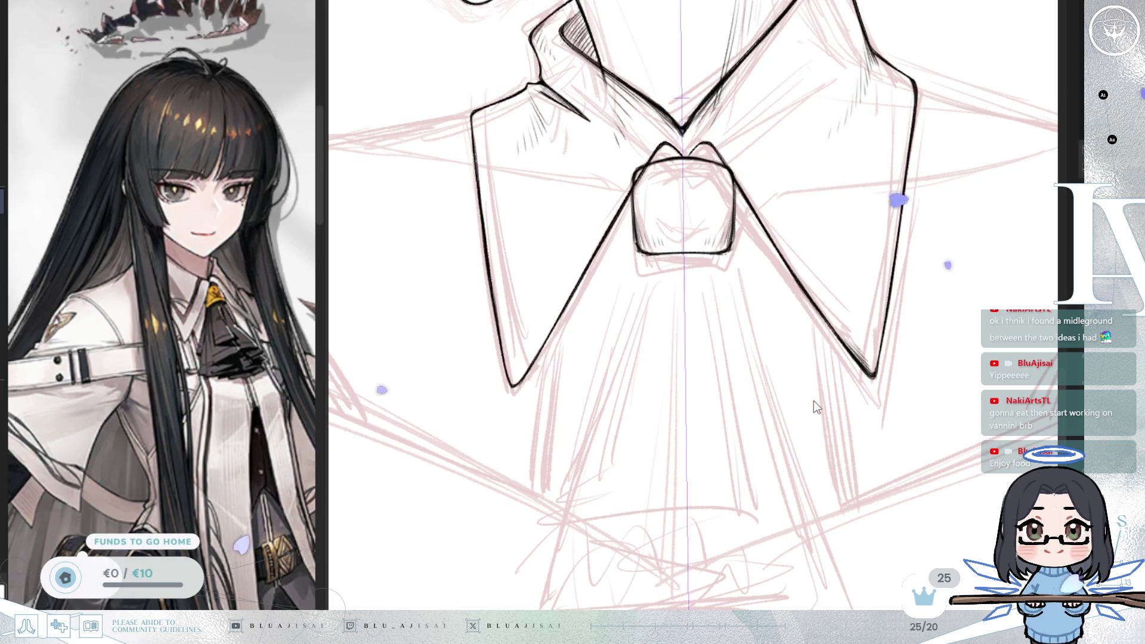
{"action": "key", "text": "ctrl+z"}
{"action": "key", "text": "ctrl+z"}
{"action": "key", "text": "ctrl+z"}
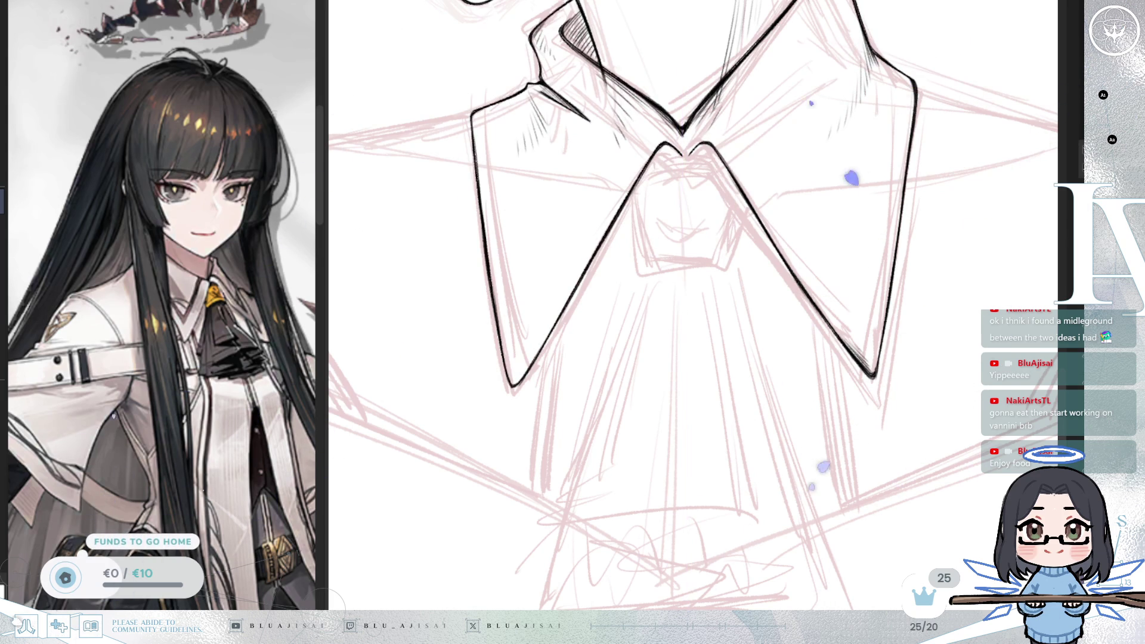
{"action": "mouse_move", "coordinate": [662, 252]}
{"action": "left_mouse_down"}
{"action": "mouse_move", "coordinate": [607, 287]}
{"action": "mouse_move", "coordinate": [638, 352]}
{"action": "left_mouse_up"}
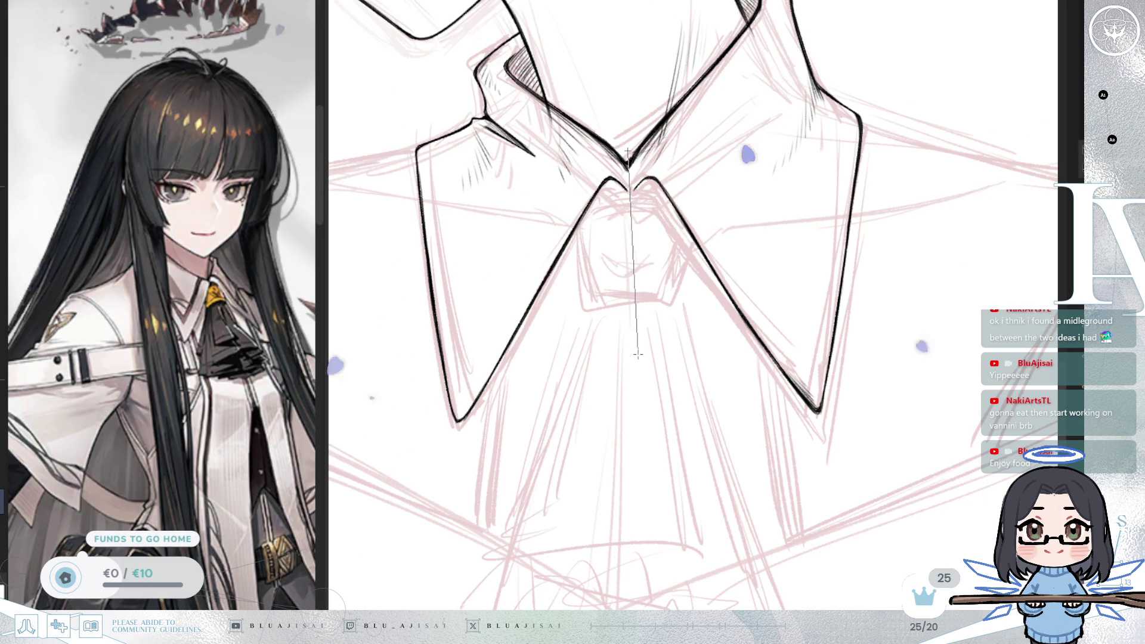
{"action": "left_click_drag", "start_coordinate": [637, 354], "coordinate": [716, 197]}
{"action": "scroll", "coordinate": [633, 238], "scroll_direction": "up", "scroll_amount": 2}
{"action": "left_click_drag", "start_coordinate": [652, 226], "coordinate": [652, 226]}
Step: Ink the tie knot's outline and lower edge, rotating and mirroring the view to check it
{"action": "mouse_move", "coordinate": [553, 225]}
{"action": "left_mouse_down"}
{"action": "mouse_move", "coordinate": [525, 217]}
{"action": "mouse_move", "coordinate": [593, 243]}
{"action": "mouse_move", "coordinate": [576, 231]}
{"action": "mouse_move", "coordinate": [602, 203]}
{"action": "mouse_move", "coordinate": [696, 204]}
{"action": "mouse_move", "coordinate": [686, 200]}
{"action": "mouse_move", "coordinate": [670, 266]}
{"action": "mouse_move", "coordinate": [678, 217]}
{"action": "mouse_move", "coordinate": [678, 335]}
{"action": "mouse_move", "coordinate": [677, 301]}
{"action": "mouse_move", "coordinate": [646, 305]}
{"action": "left_mouse_up"}
{"action": "left_click_drag", "start_coordinate": [800, 263], "coordinate": [729, 372]}
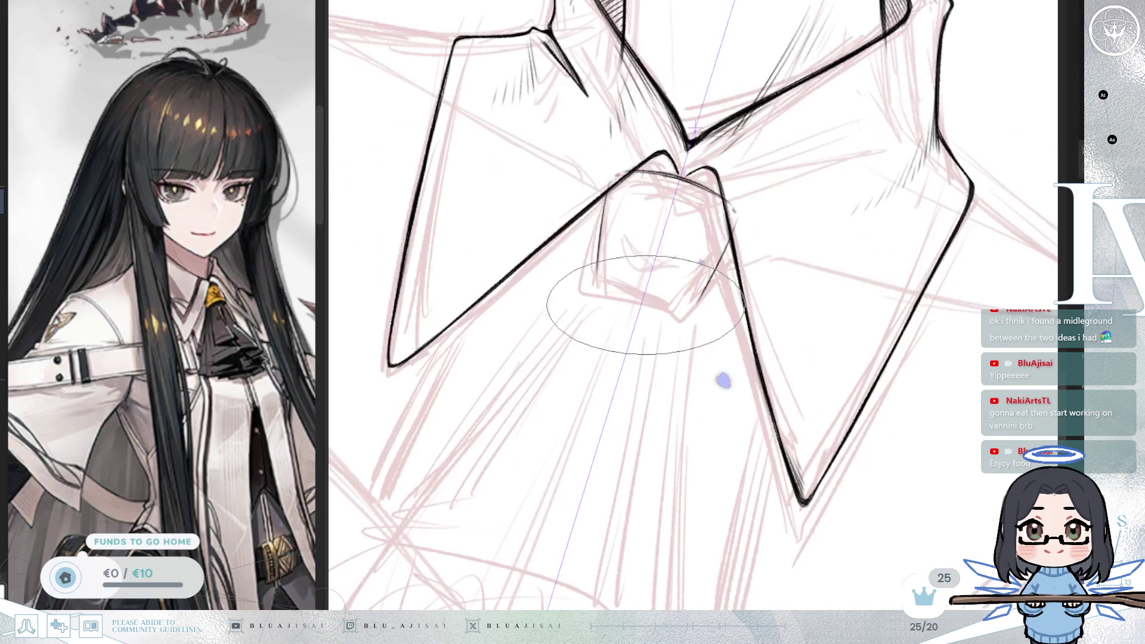
{"action": "mouse_move", "coordinate": [605, 191]}
{"action": "left_mouse_down"}
{"action": "mouse_move", "coordinate": [599, 273]}
{"action": "mouse_move", "coordinate": [588, 192]}
{"action": "mouse_move", "coordinate": [603, 239]}
{"action": "left_mouse_up"}
{"action": "left_click_drag", "start_coordinate": [775, 269], "coordinate": [716, 370]}
{"action": "mouse_move", "coordinate": [590, 334]}
{"action": "left_mouse_down"}
{"action": "mouse_move", "coordinate": [594, 358]}
{"action": "mouse_move", "coordinate": [603, 316]}
{"action": "mouse_move", "coordinate": [671, 311]}
{"action": "left_mouse_up"}
{"action": "key", "text": "5"}
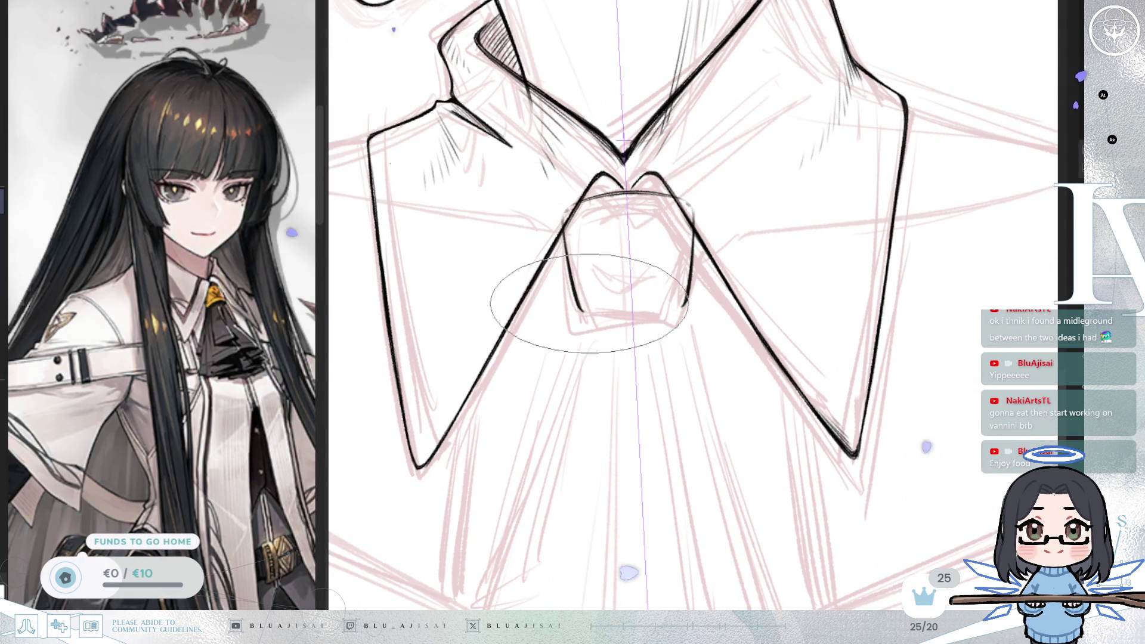
{"action": "key", "text": "minus"}
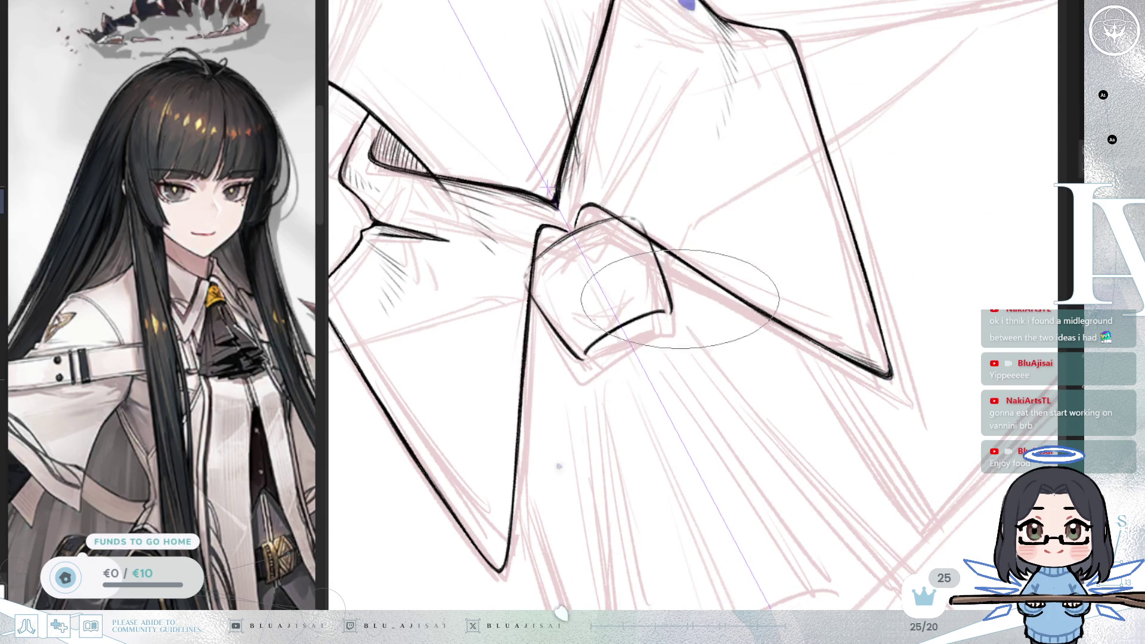
{"action": "key", "text": "5"}
{"action": "key", "text": "minus"}
{"action": "left_click_drag", "start_coordinate": [567, 148], "coordinate": [542, 258]}
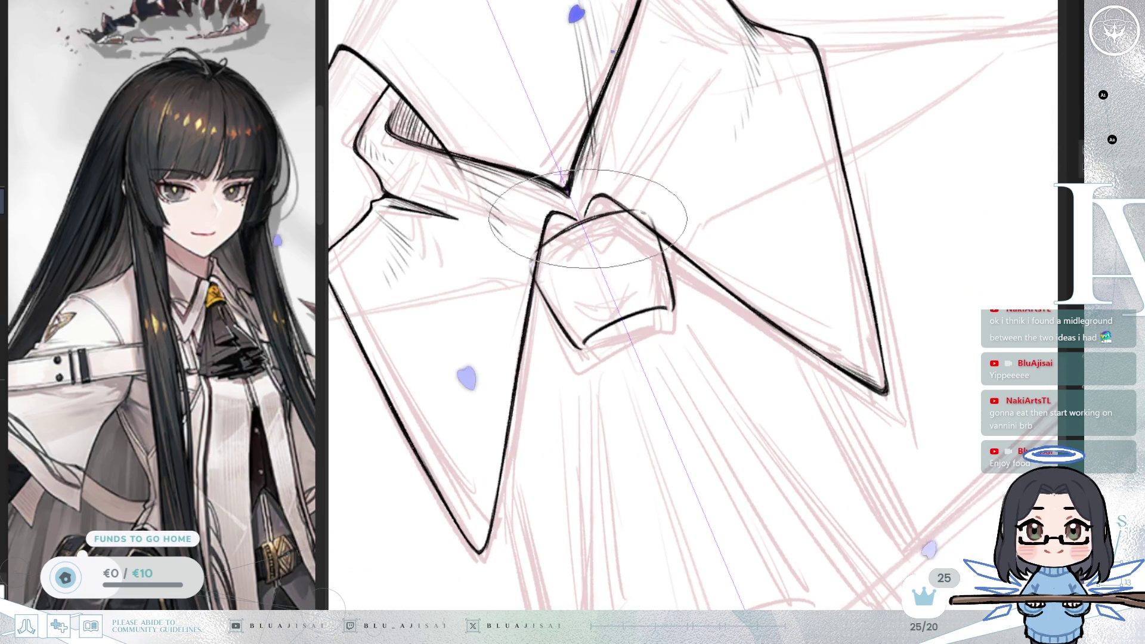
{"action": "key", "text": "5"}
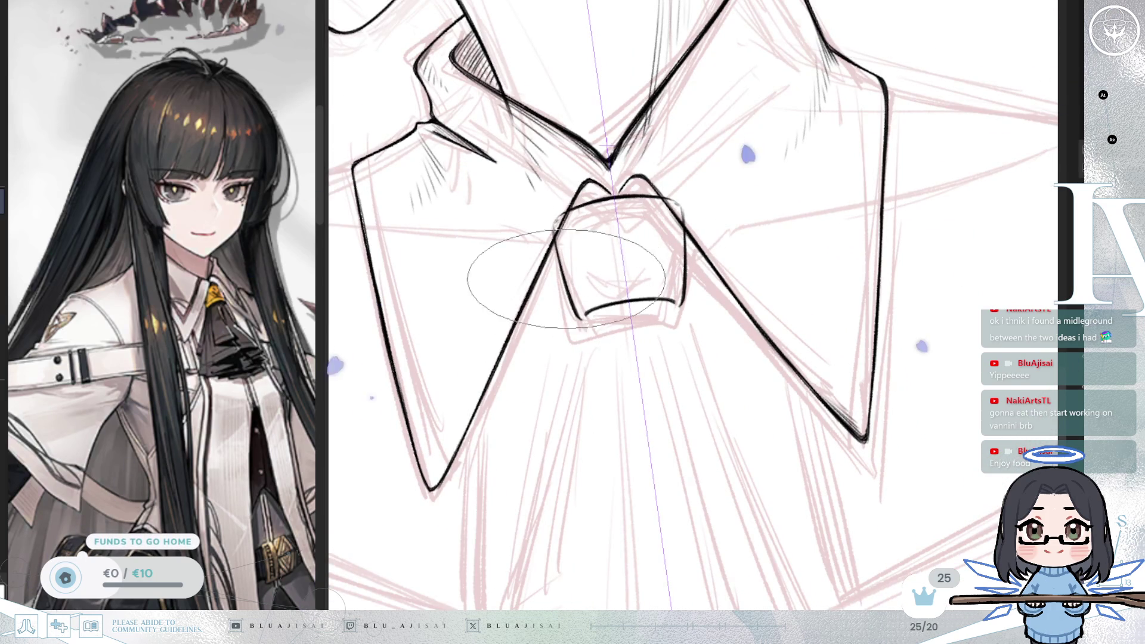
Step: Finish the knot's curved lower band and shade its top pleats dark with a larger brush
{"action": "mouse_move", "coordinate": [558, 246]}
{"action": "left_mouse_down"}
{"action": "mouse_move", "coordinate": [577, 278]}
{"action": "mouse_move", "coordinate": [725, 232]}
{"action": "mouse_move", "coordinate": [734, 250]}
{"action": "left_mouse_up"}
{"action": "left_click_drag", "start_coordinate": [656, 256], "coordinate": [632, 304]}
{"action": "mouse_move", "coordinate": [571, 356]}
{"action": "left_mouse_down"}
{"action": "mouse_move", "coordinate": [593, 331]}
{"action": "mouse_move", "coordinate": [579, 346]}
{"action": "left_mouse_up"}
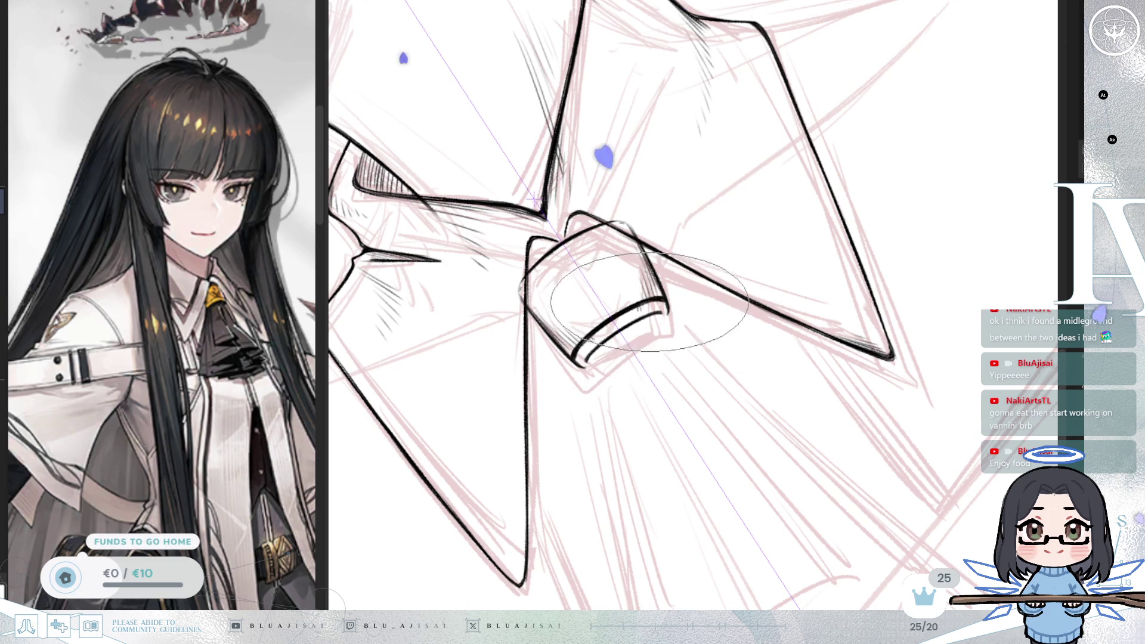
{"action": "left_click_drag", "start_coordinate": [536, 200], "coordinate": [674, 139]}
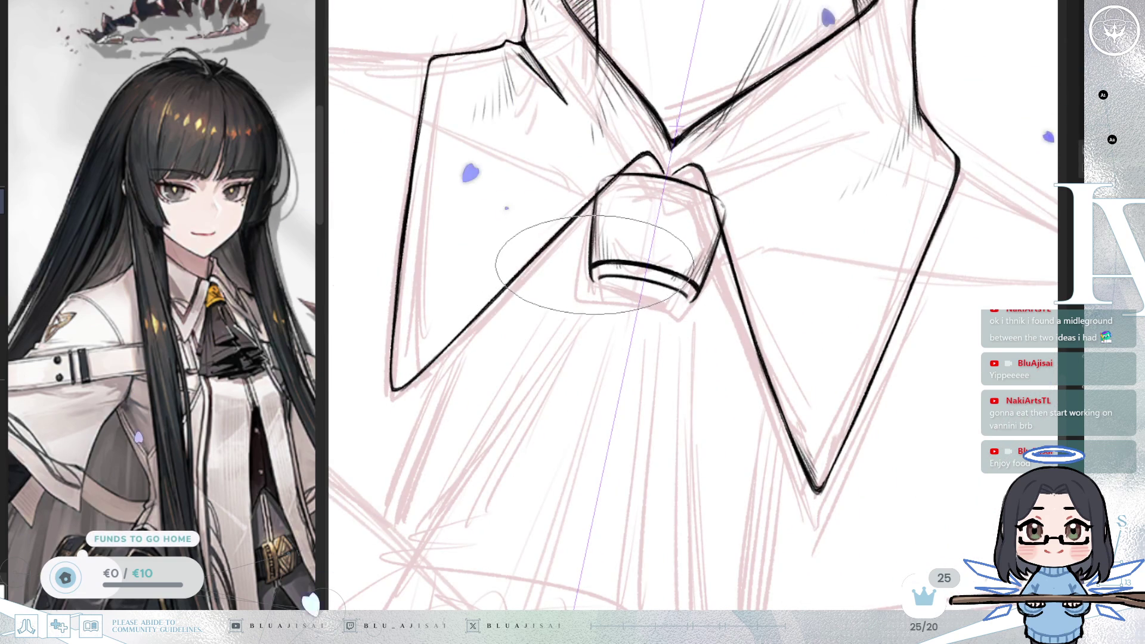
{"action": "mouse_move", "coordinate": [604, 256]}
{"action": "left_mouse_down"}
{"action": "mouse_move", "coordinate": [662, 247]}
{"action": "mouse_move", "coordinate": [648, 244]}
{"action": "left_mouse_up"}
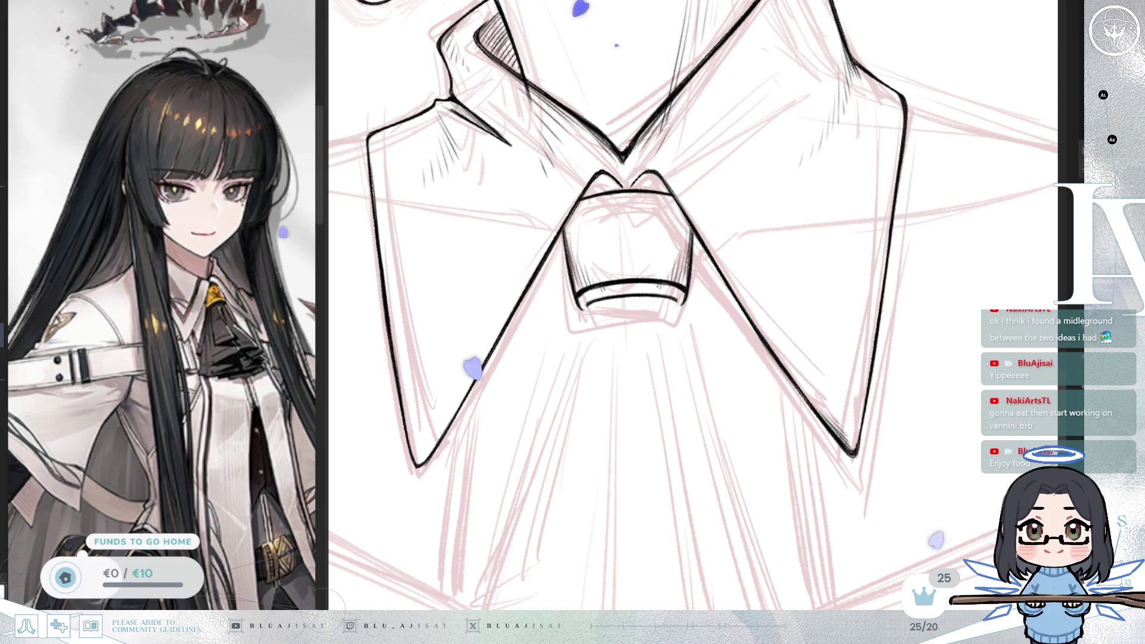
{"action": "key", "text": "e"}
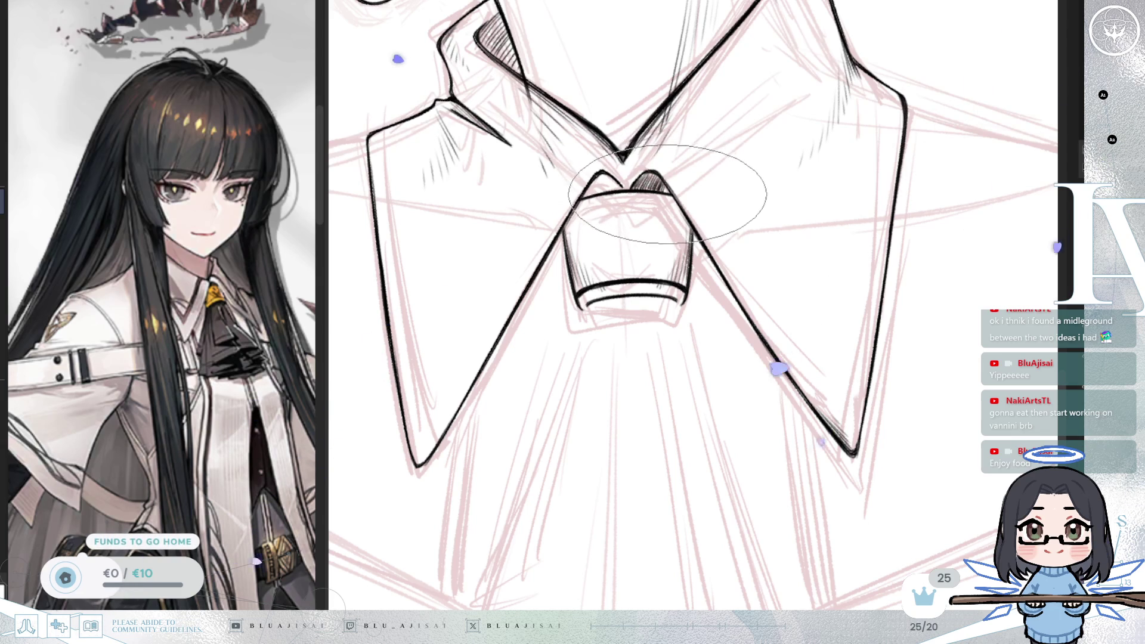
{"action": "left_click_drag", "start_coordinate": [668, 187], "coordinate": [802, 185]}
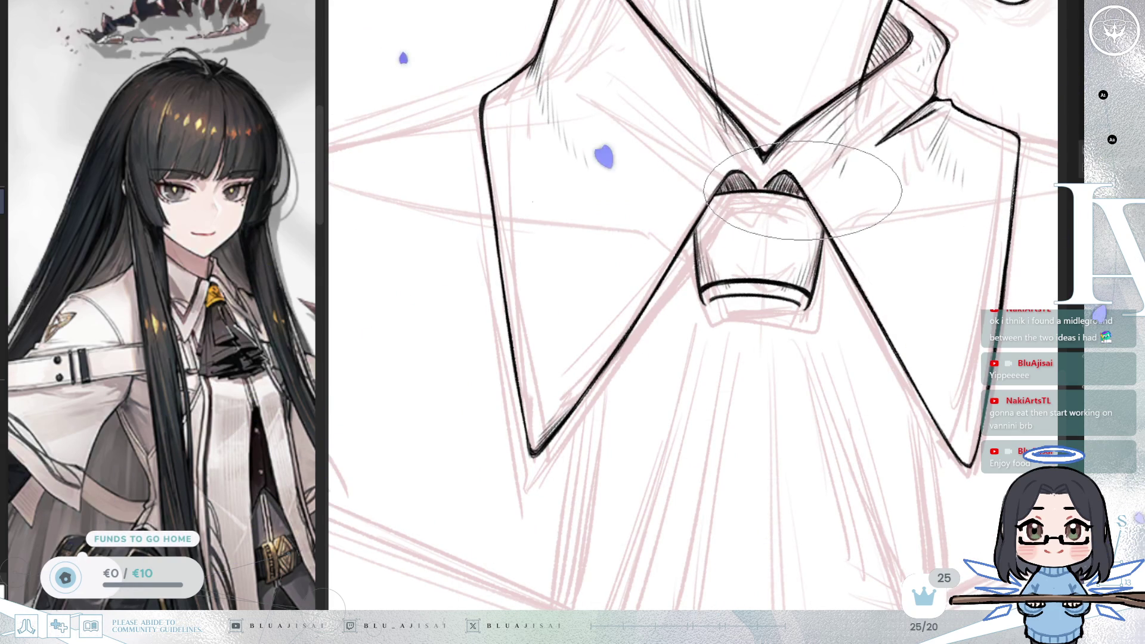
{"action": "scroll", "coordinate": [811, 194], "scroll_direction": "down", "scroll_amount": 5}
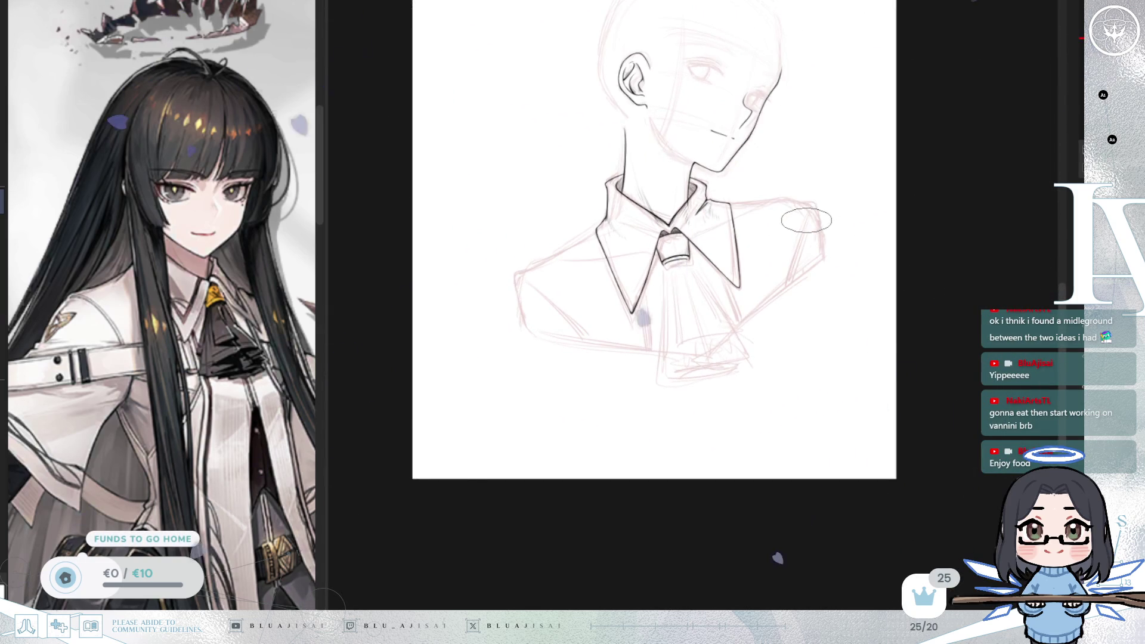
Step: On a mirrored, tilted view, ink the shoulder line from the collar out along the shoulder
{"action": "key", "text": "m"}
{"action": "scroll", "coordinate": [805, 222], "scroll_direction": "up", "scroll_amount": 2}
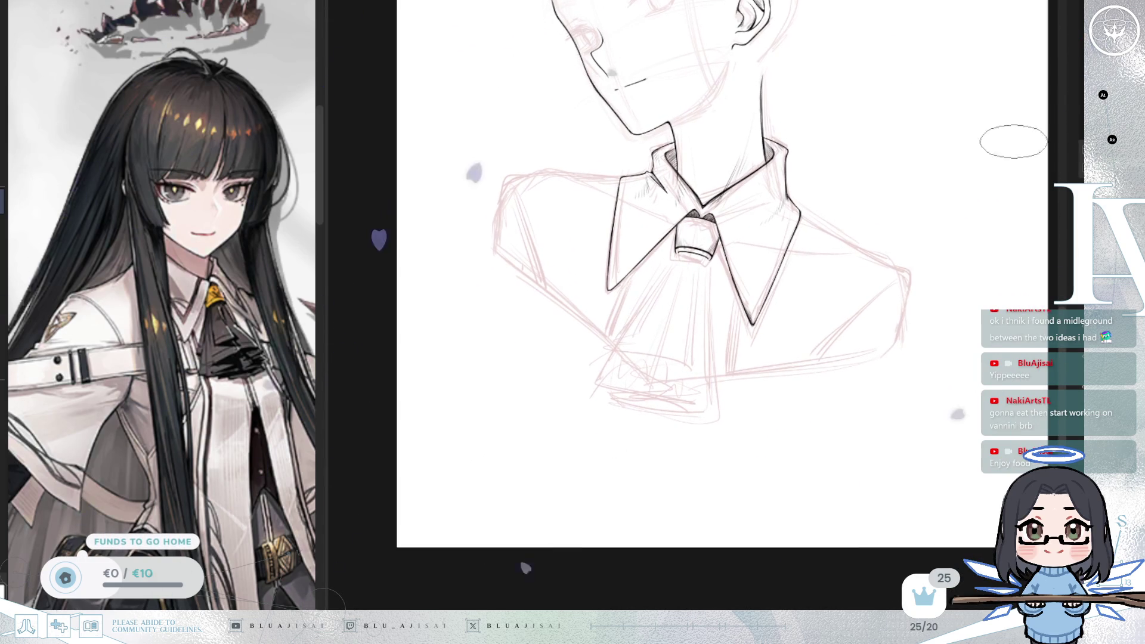
{"action": "mouse_move", "coordinate": [596, 537]}
{"action": "left_mouse_down"}
{"action": "mouse_move", "coordinate": [598, 197]}
{"action": "mouse_move", "coordinate": [585, 262]}
{"action": "mouse_move", "coordinate": [534, 307]}
{"action": "left_mouse_up"}
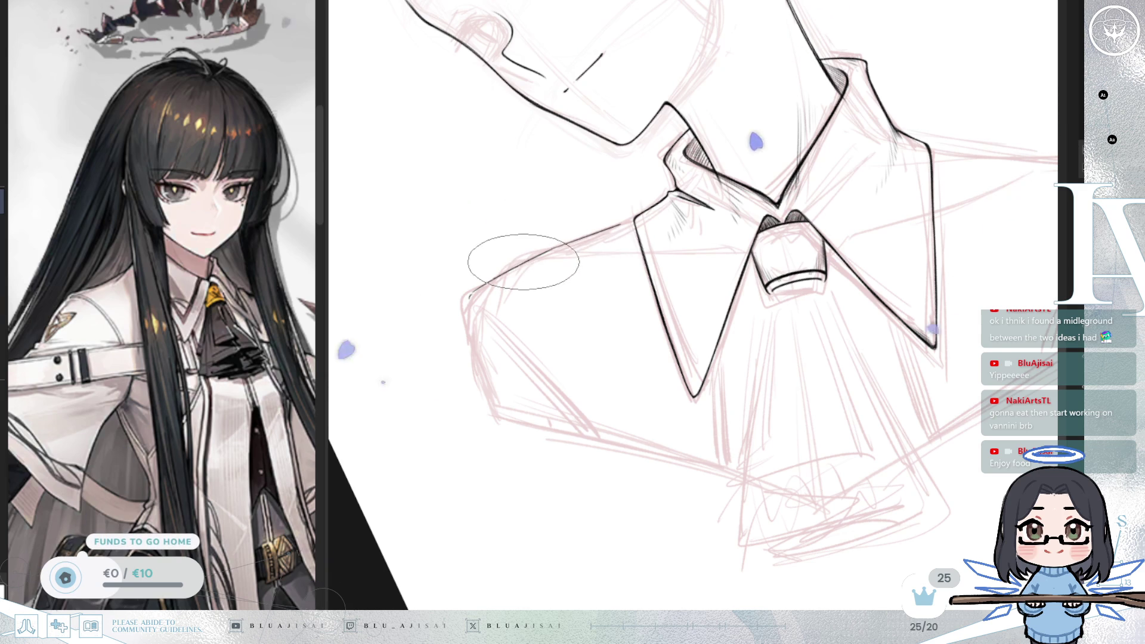
{"action": "left_click_drag", "start_coordinate": [588, 237], "coordinate": [630, 222]}
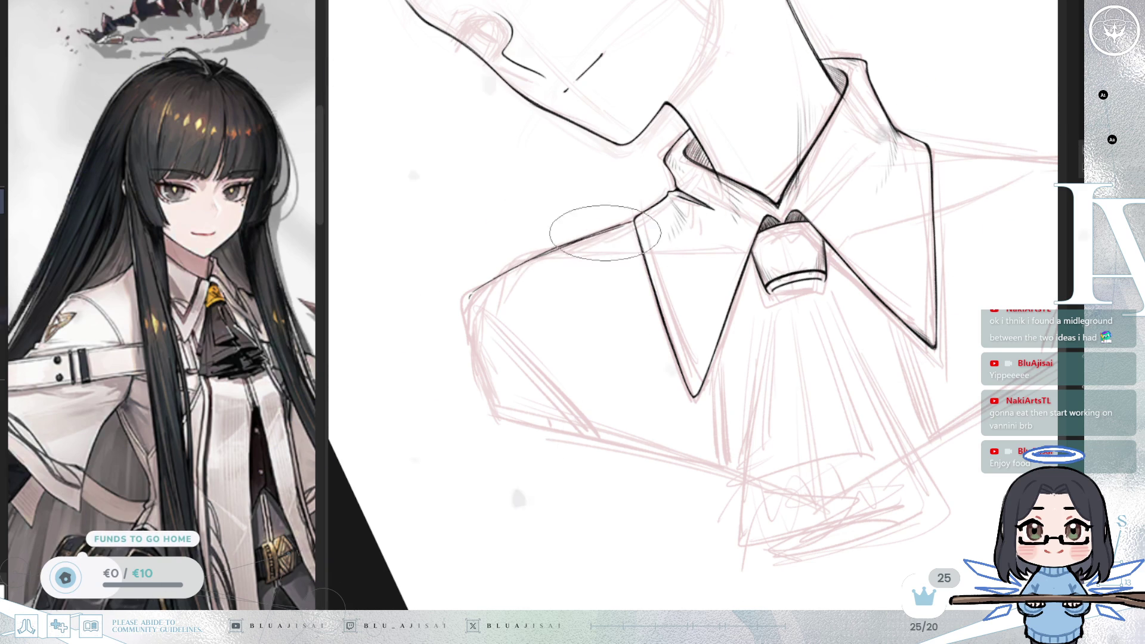
{"action": "scroll", "coordinate": [608, 225], "scroll_direction": "up", "scroll_amount": 4}
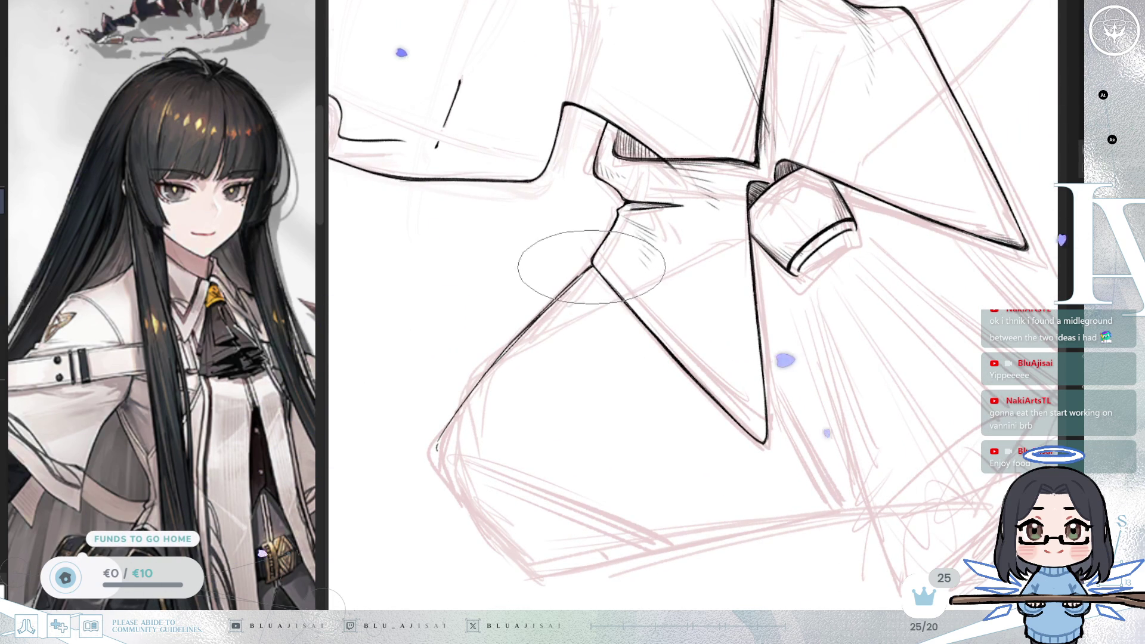
{"action": "mouse_move", "coordinate": [473, 379]}
{"action": "left_mouse_down"}
{"action": "mouse_move", "coordinate": [455, 389]}
{"action": "mouse_move", "coordinate": [417, 270]}
{"action": "left_mouse_up"}
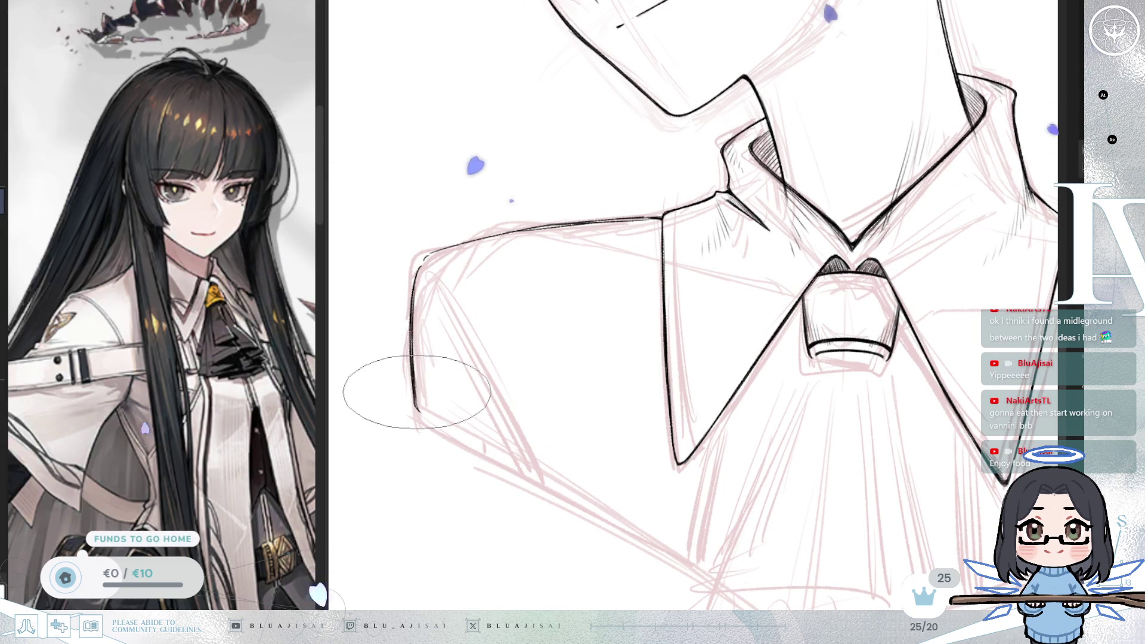
{"action": "scroll", "coordinate": [665, 214], "scroll_direction": "up", "scroll_amount": 3}
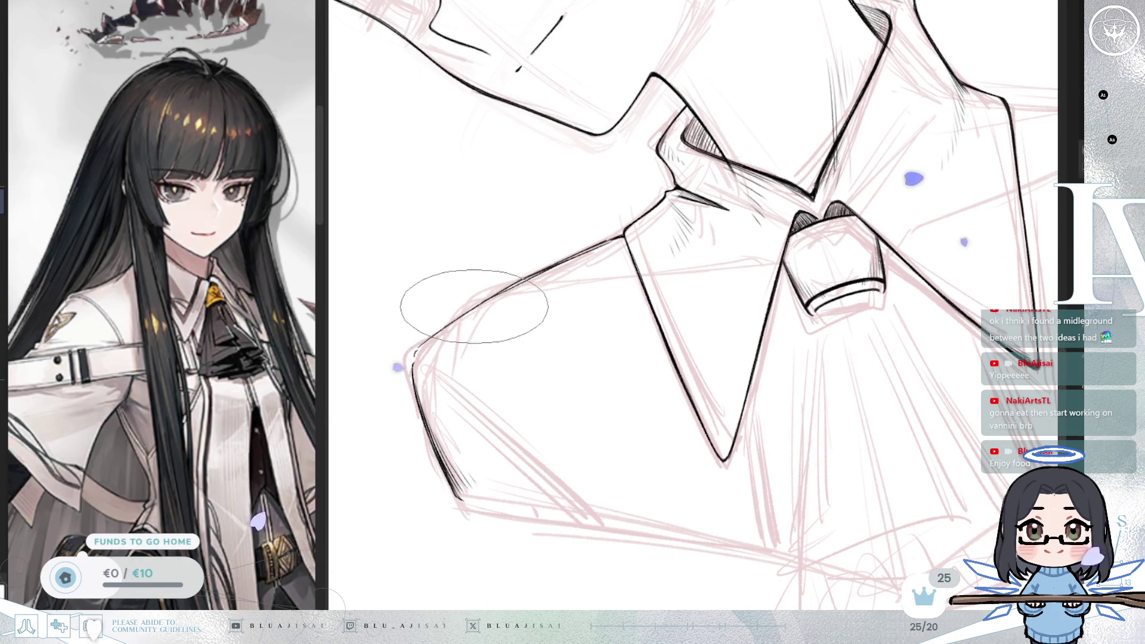
{"action": "scroll", "coordinate": [478, 298], "scroll_direction": "up", "scroll_amount": 2}
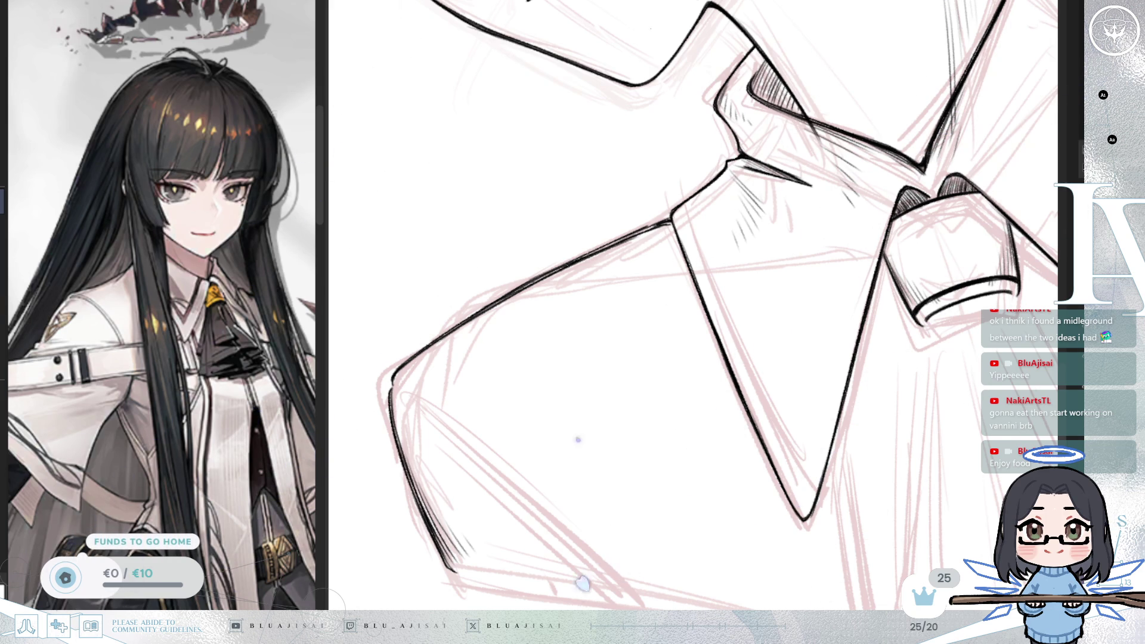
Step: Ink the sleeve curve from the shoulder corner, join it to the shoulder line, and add a parallel seam
{"action": "left_click_drag", "start_coordinate": [584, 431], "coordinate": [767, 269]}
{"action": "mouse_move", "coordinate": [685, 227]}
{"action": "left_mouse_down"}
{"action": "mouse_move", "coordinate": [800, 328]}
{"action": "mouse_move", "coordinate": [704, 328]}
{"action": "mouse_move", "coordinate": [844, 179]}
{"action": "mouse_move", "coordinate": [878, 183]}
{"action": "left_mouse_up"}
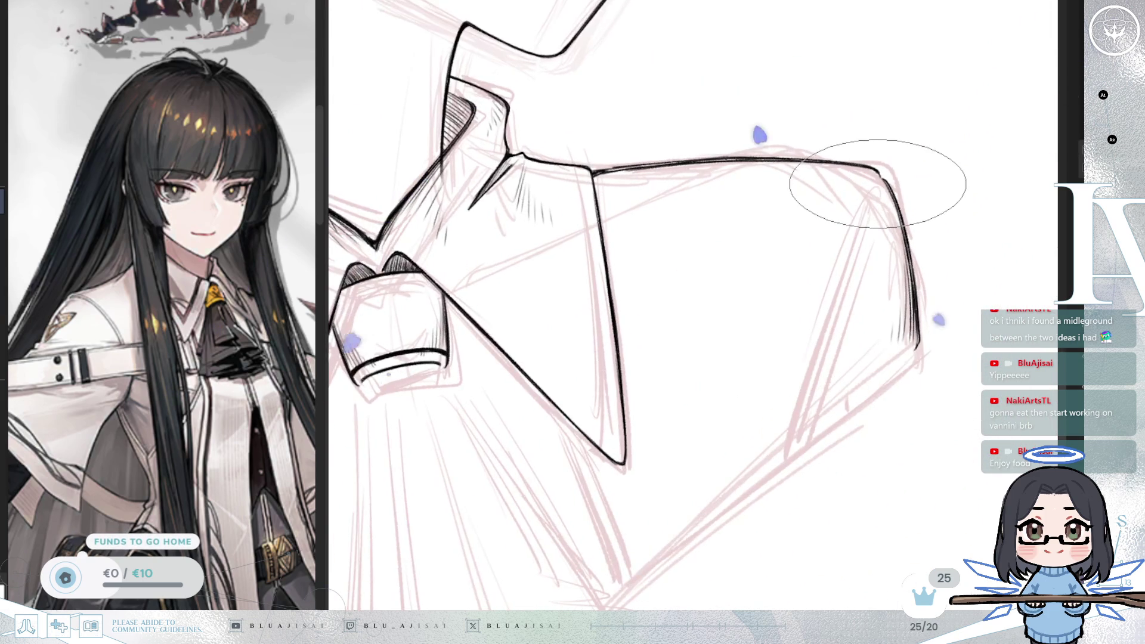
{"action": "scroll", "coordinate": [878, 182], "scroll_direction": "up", "scroll_amount": 1}
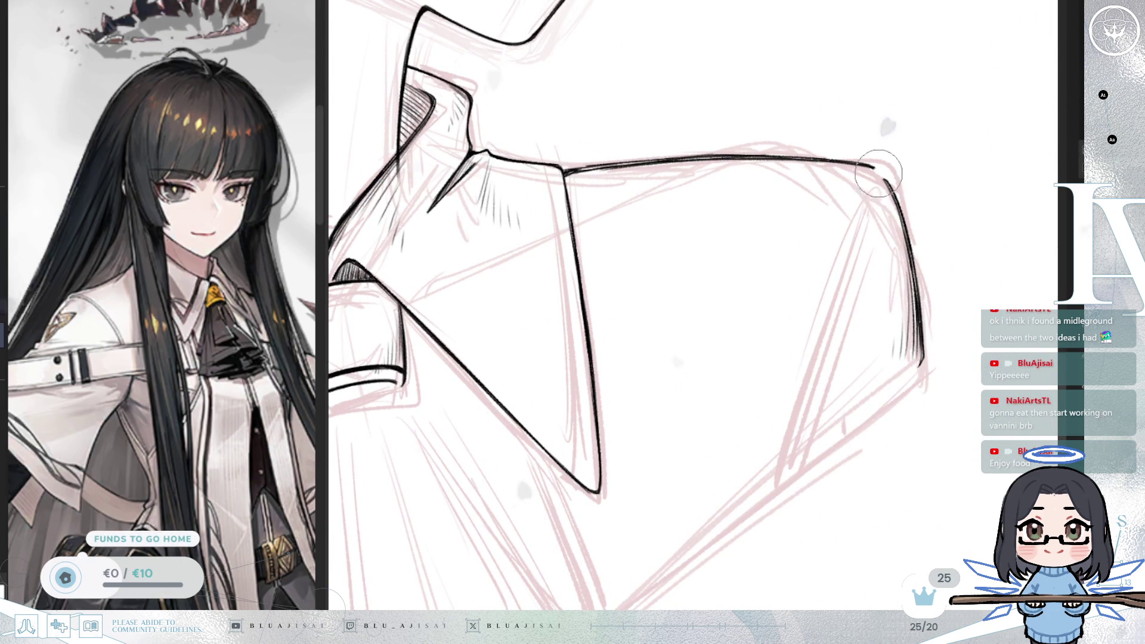
{"action": "mouse_move", "coordinate": [881, 185]}
{"action": "left_mouse_down"}
{"action": "mouse_move", "coordinate": [865, 199]}
{"action": "mouse_move", "coordinate": [804, 415]}
{"action": "left_mouse_up"}
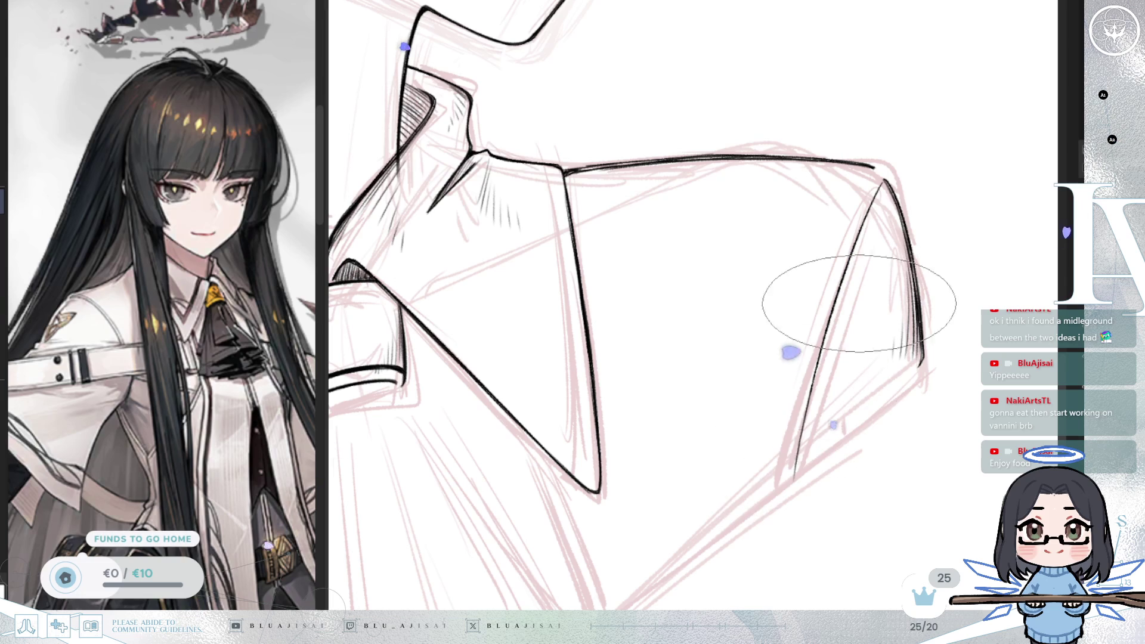
{"action": "mouse_move", "coordinate": [875, 169]}
{"action": "left_mouse_down"}
{"action": "mouse_move", "coordinate": [819, 332]}
{"action": "mouse_move", "coordinate": [716, 394]}
{"action": "left_mouse_up"}
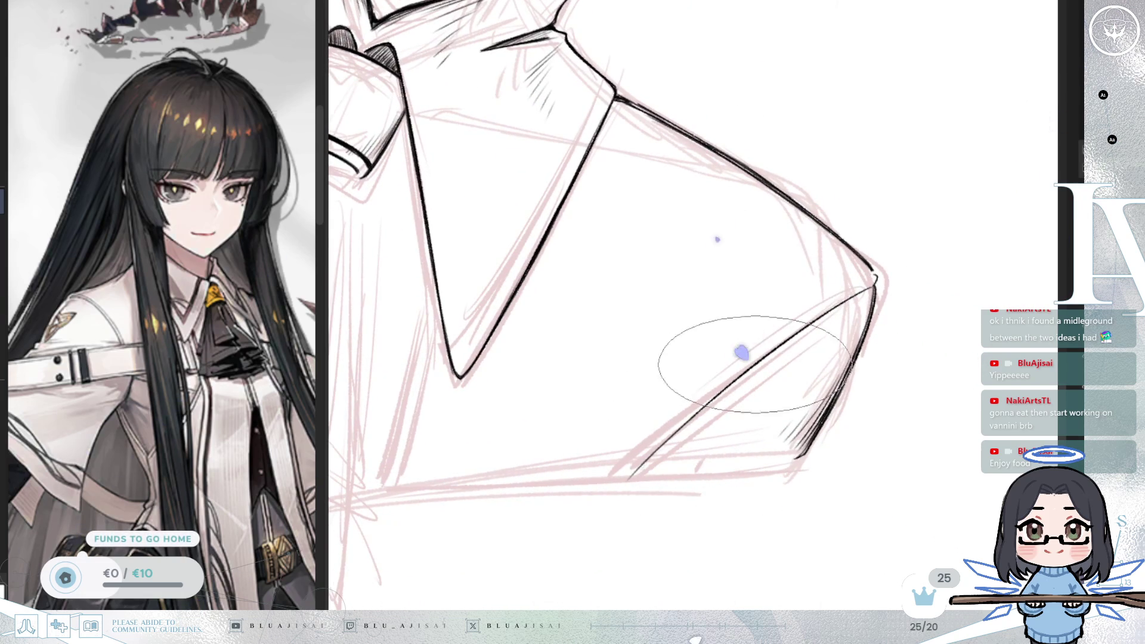
{"action": "mouse_move", "coordinate": [618, 480]}
{"action": "left_mouse_down"}
{"action": "mouse_move", "coordinate": [652, 435]}
{"action": "mouse_move", "coordinate": [862, 281]}
{"action": "left_mouse_up"}
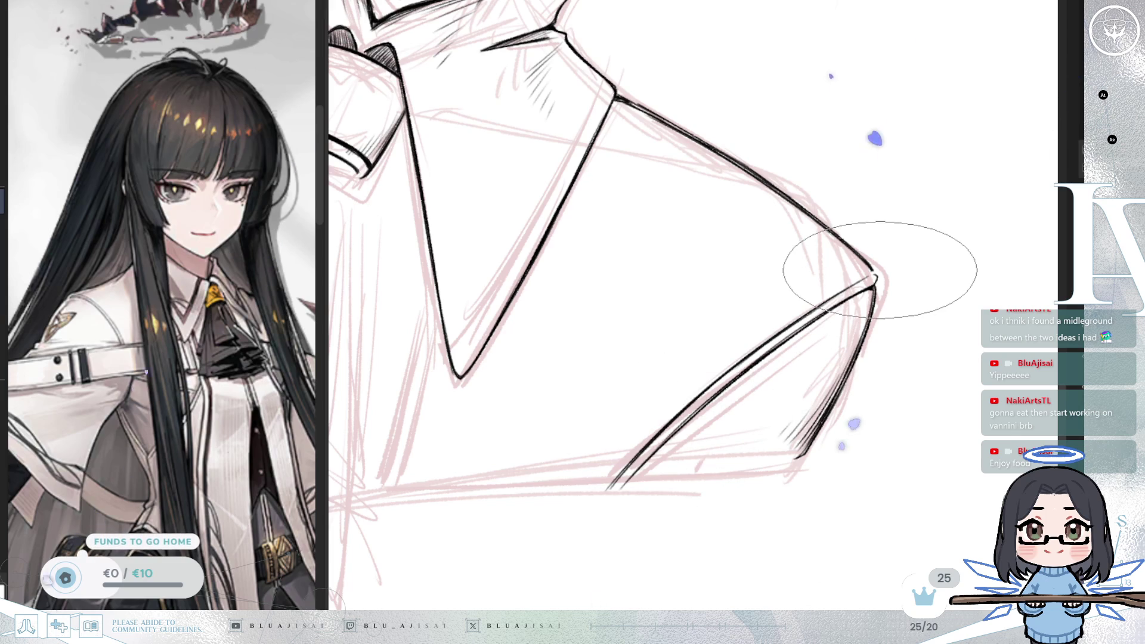
Step: Check the sleeve in mirrored views, then ink the shirt-front line below the collar point
{"action": "key", "text": "m"}
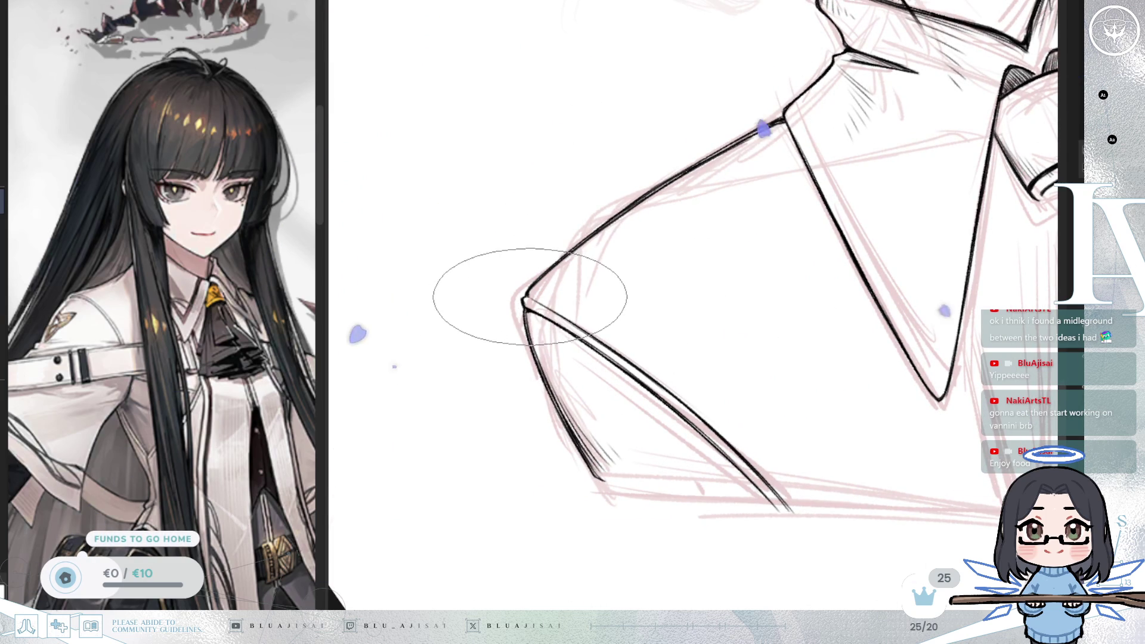
{"action": "key", "text": "m"}
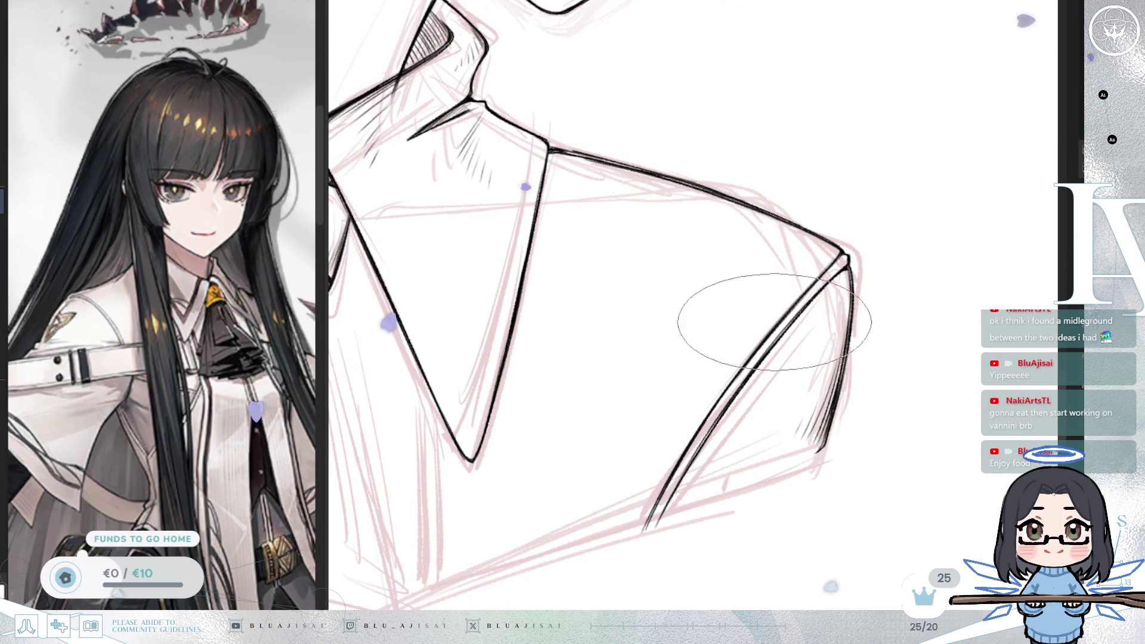
{"action": "scroll", "coordinate": [829, 319], "scroll_direction": "down", "scroll_amount": 2}
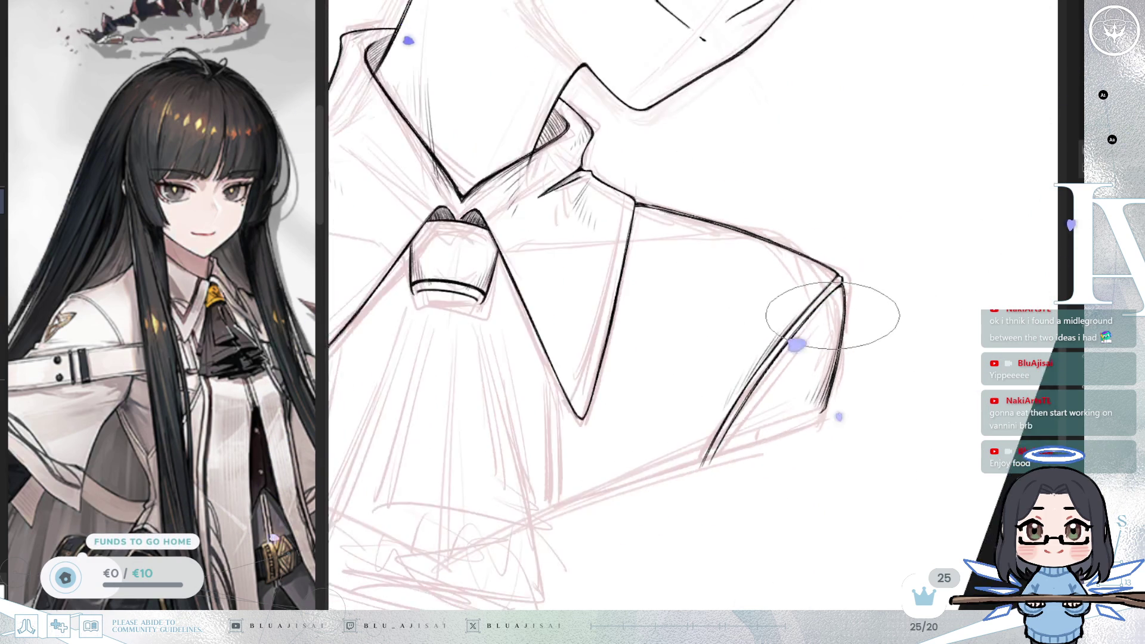
{"action": "scroll", "coordinate": [831, 317], "scroll_direction": "down", "scroll_amount": 2}
{"action": "key", "text": "h"}
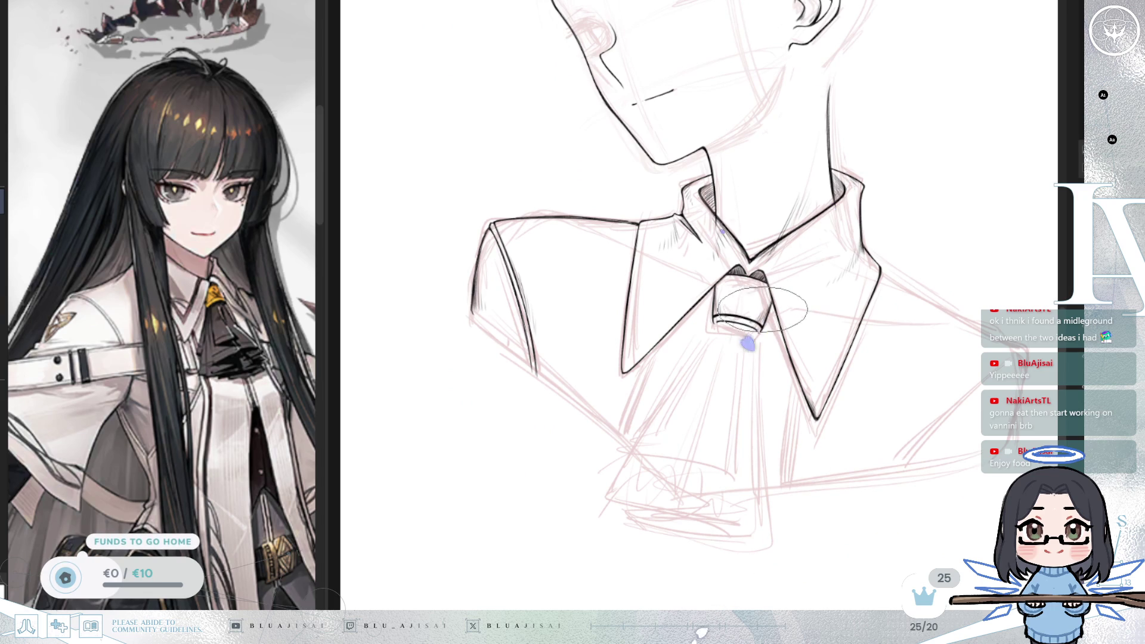
{"action": "scroll", "coordinate": [650, 346], "scroll_direction": "up", "scroll_amount": 2}
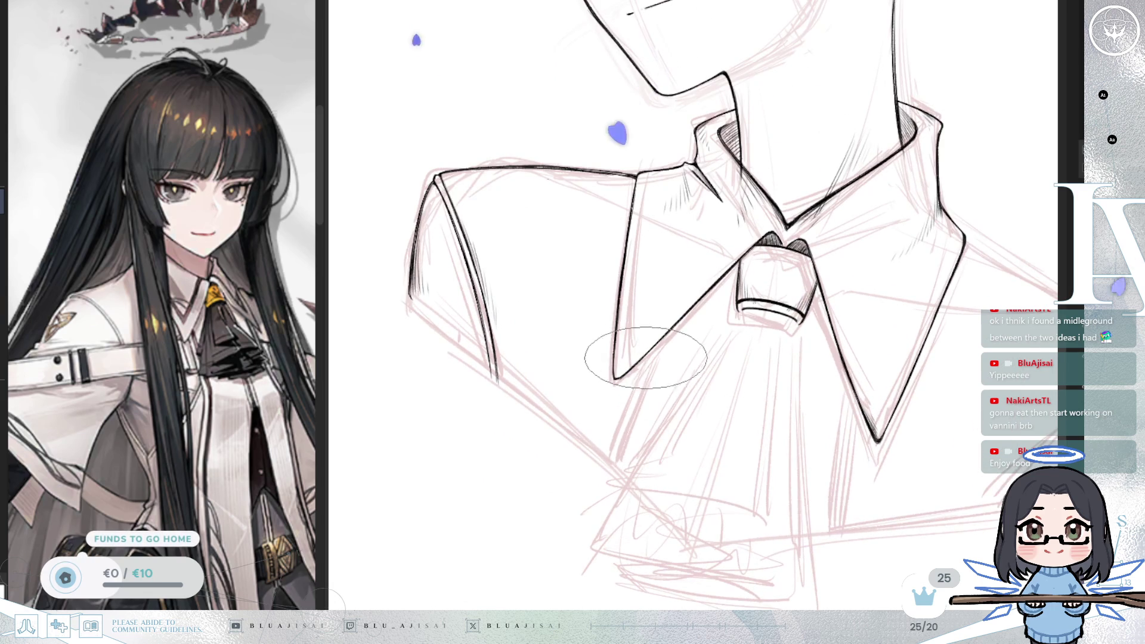
{"action": "key", "text": "Delete"}
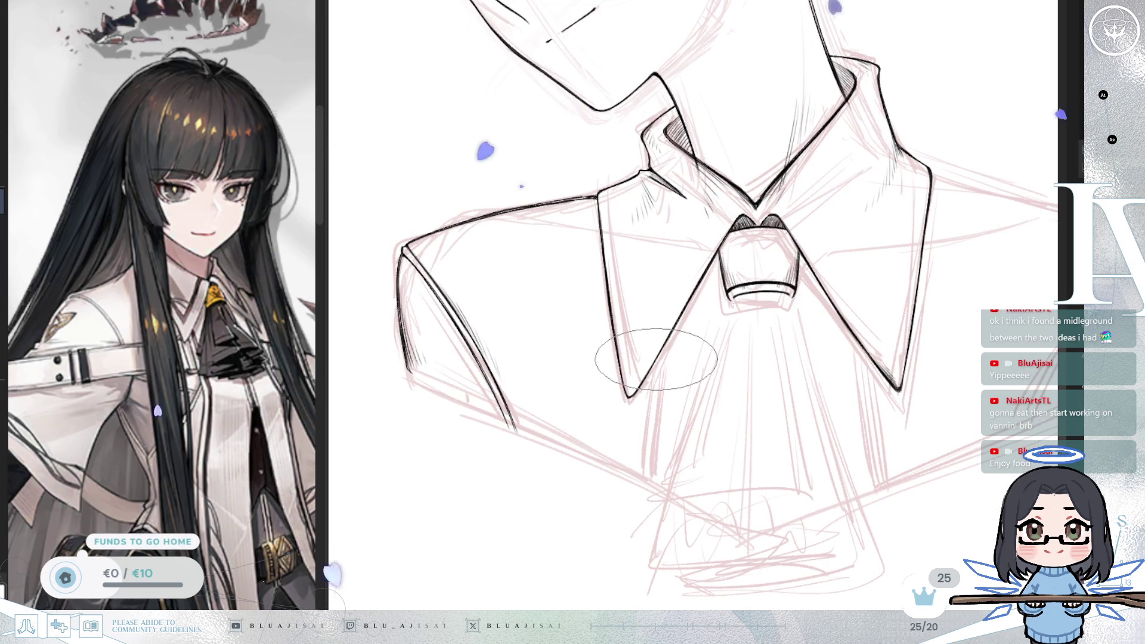
{"action": "scroll", "coordinate": [656, 359], "scroll_direction": "up", "scroll_amount": 2}
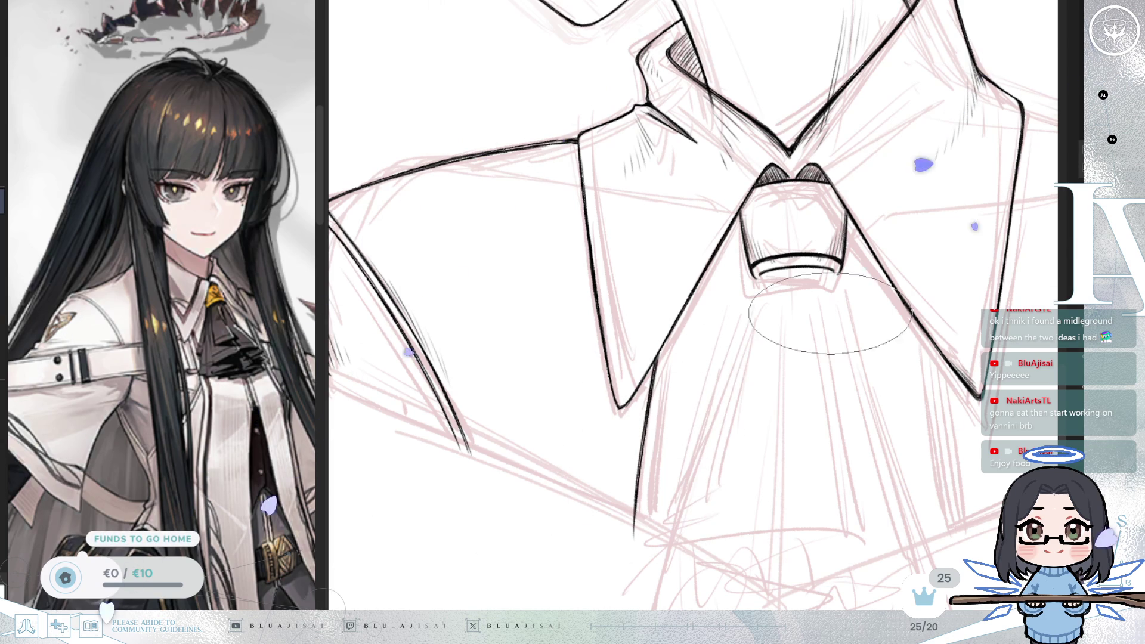
{"action": "scroll", "coordinate": [779, 333], "scroll_direction": "right", "scroll_amount": 3}
{"action": "left_click_drag", "start_coordinate": [776, 329], "coordinate": [801, 505]}
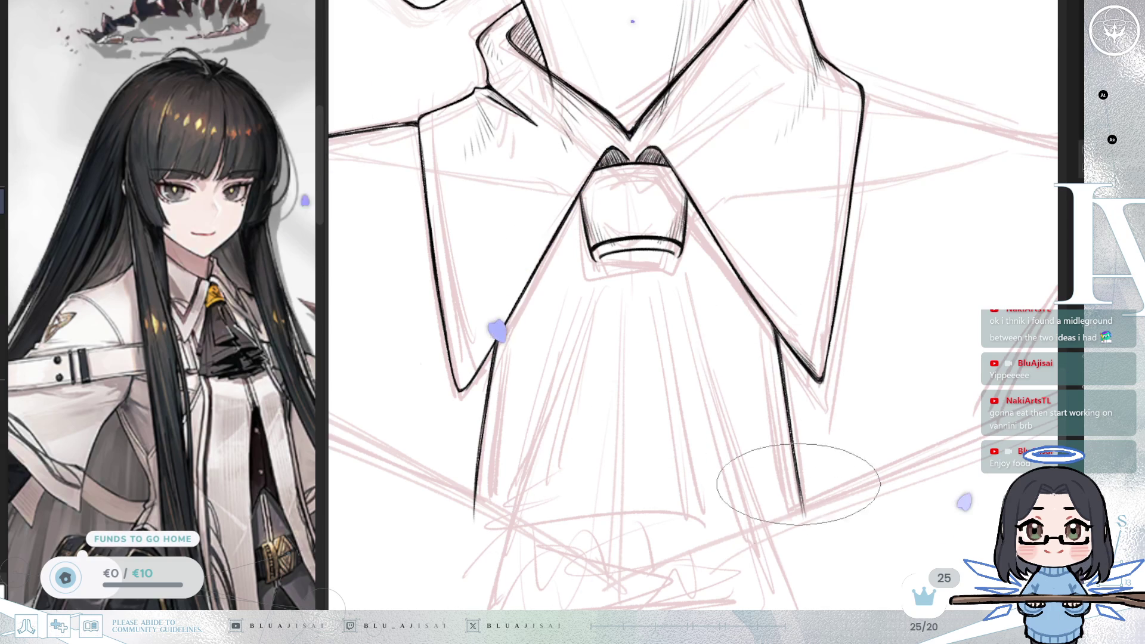
{"action": "scroll", "coordinate": [803, 402], "scroll_direction": "down", "scroll_amount": 5}
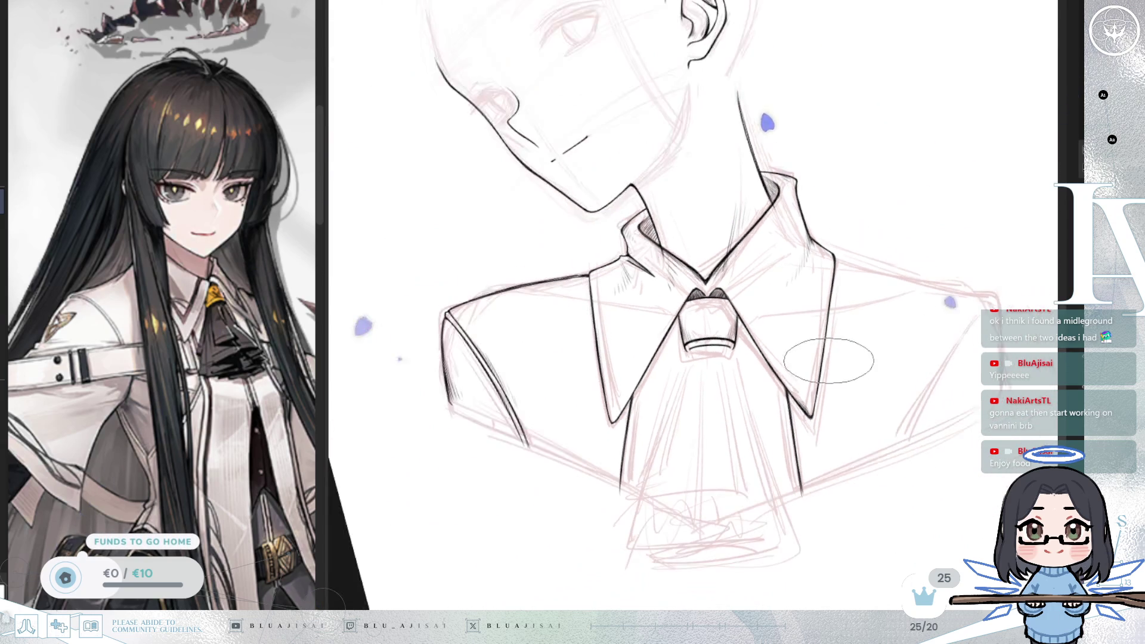
Step: Redraw the top and left collar edge lines more smoothly, then tilt the view toward the right shoulder
{"action": "left_click_drag", "start_coordinate": [862, 419], "coordinate": [914, 410]}
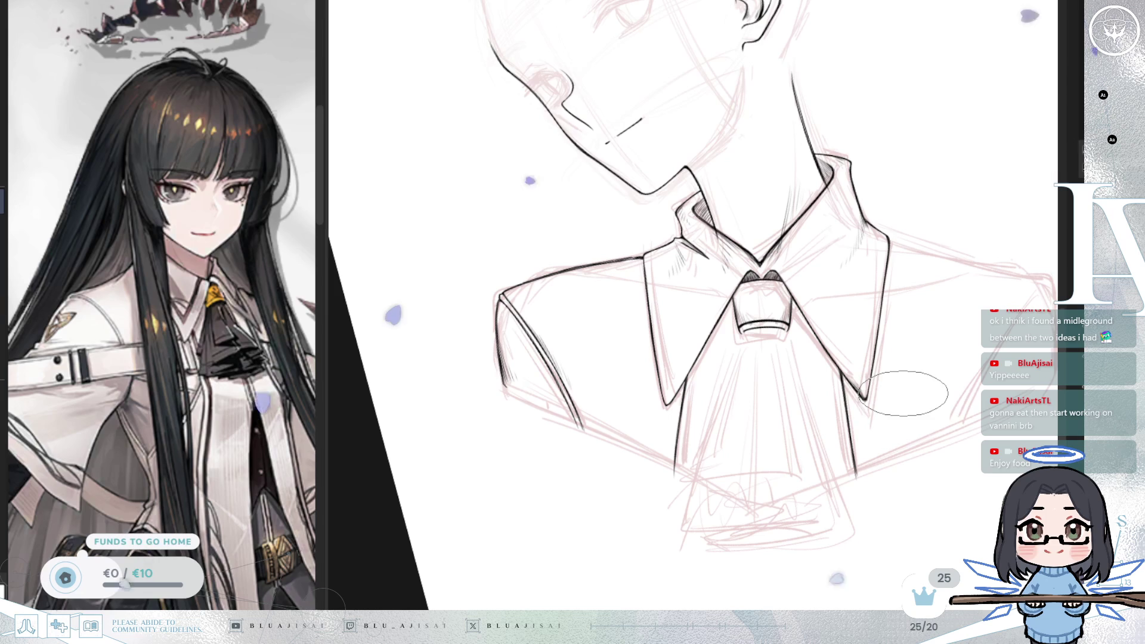
{"action": "mouse_move", "coordinate": [878, 208]}
{"action": "left_mouse_down"}
{"action": "mouse_move", "coordinate": [871, 251]}
{"action": "mouse_move", "coordinate": [853, 268]}
{"action": "mouse_move", "coordinate": [786, 208]}
{"action": "mouse_move", "coordinate": [750, 217]}
{"action": "left_mouse_up"}
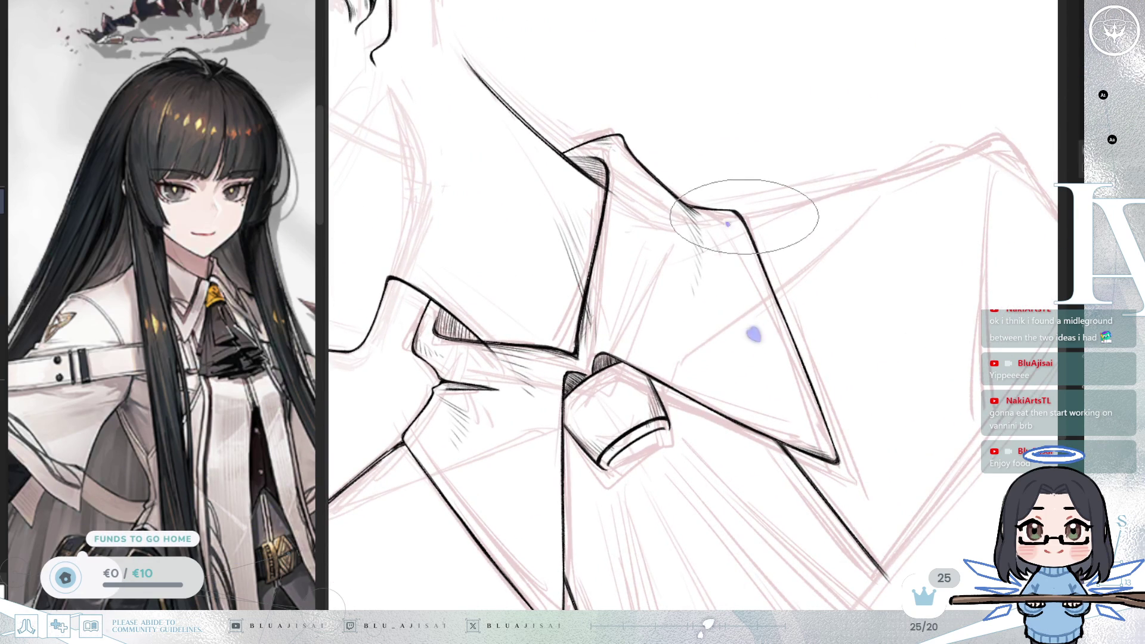
{"action": "left_click_drag", "start_coordinate": [746, 215], "coordinate": [982, 146]}
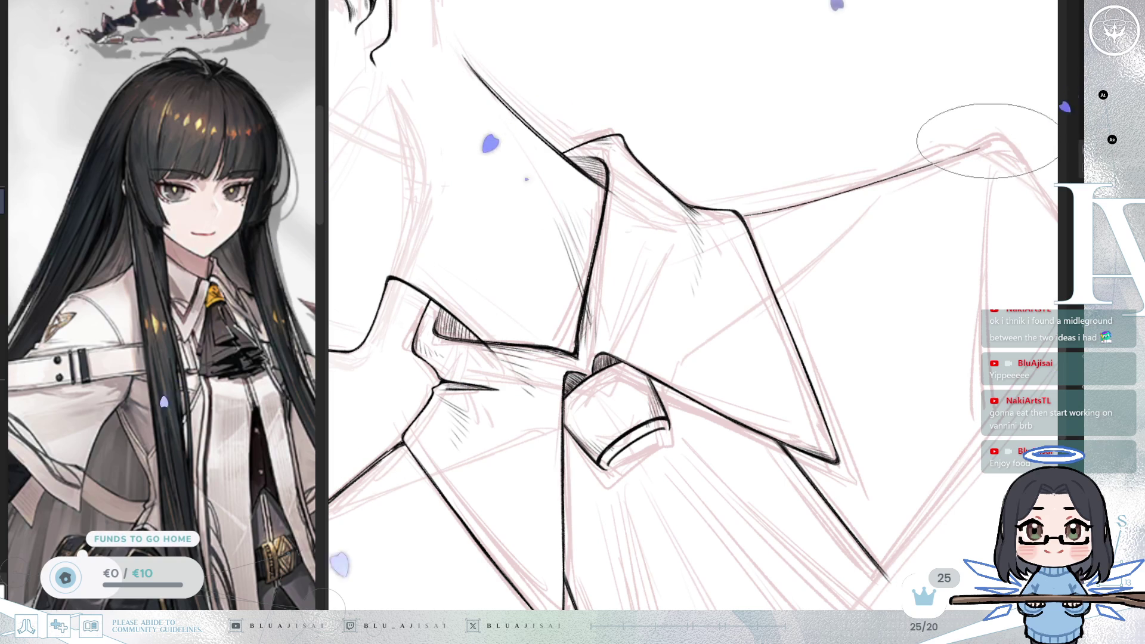
{"action": "mouse_move", "coordinate": [994, 144]}
{"action": "left_mouse_down"}
{"action": "mouse_move", "coordinate": [946, 167]}
{"action": "mouse_move", "coordinate": [951, 256]}
{"action": "mouse_move", "coordinate": [588, 123]}
{"action": "mouse_move", "coordinate": [550, 278]}
{"action": "left_mouse_up"}
{"action": "mouse_move", "coordinate": [596, 116]}
{"action": "left_mouse_down"}
{"action": "mouse_move", "coordinate": [563, 191]}
{"action": "mouse_move", "coordinate": [549, 281]}
{"action": "left_mouse_up"}
{"action": "mouse_move", "coordinate": [742, 328]}
{"action": "left_mouse_down"}
{"action": "mouse_move", "coordinate": [757, 435]}
{"action": "mouse_move", "coordinate": [793, 370]}
{"action": "mouse_move", "coordinate": [699, 444]}
{"action": "mouse_move", "coordinate": [740, 388]}
{"action": "mouse_move", "coordinate": [756, 396]}
{"action": "left_mouse_up"}
{"action": "scroll", "coordinate": [929, 224], "scroll_direction": "up", "scroll_amount": 3}
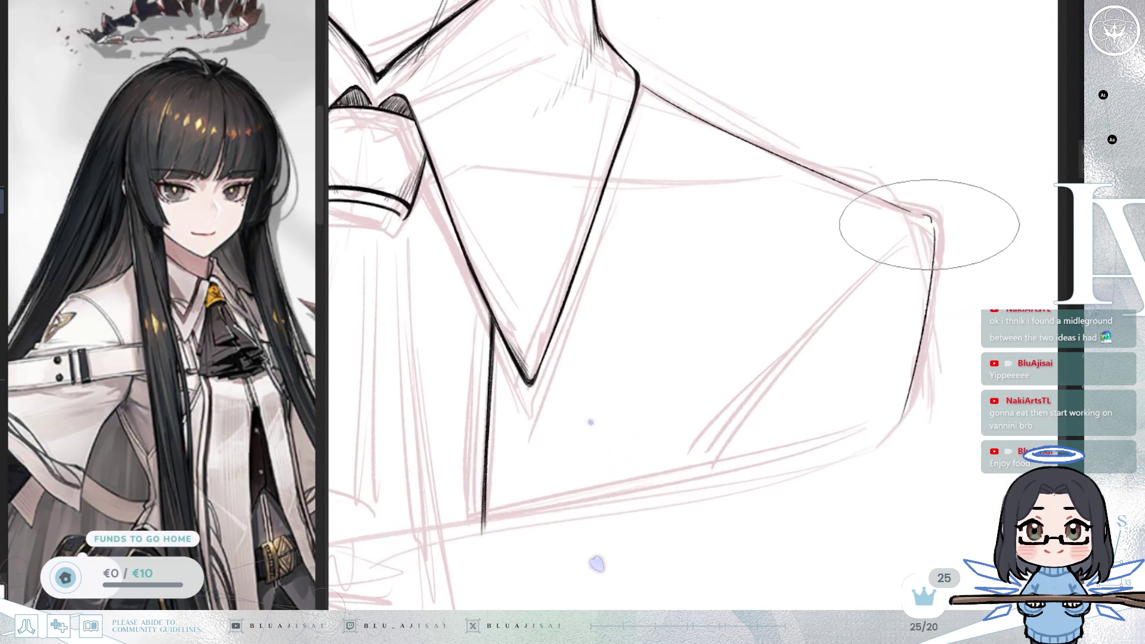
Step: Draw the seam line down from the shoulder corner, retrying it and extending it as a downward curve
{"action": "key", "text": "ctrl+z"}
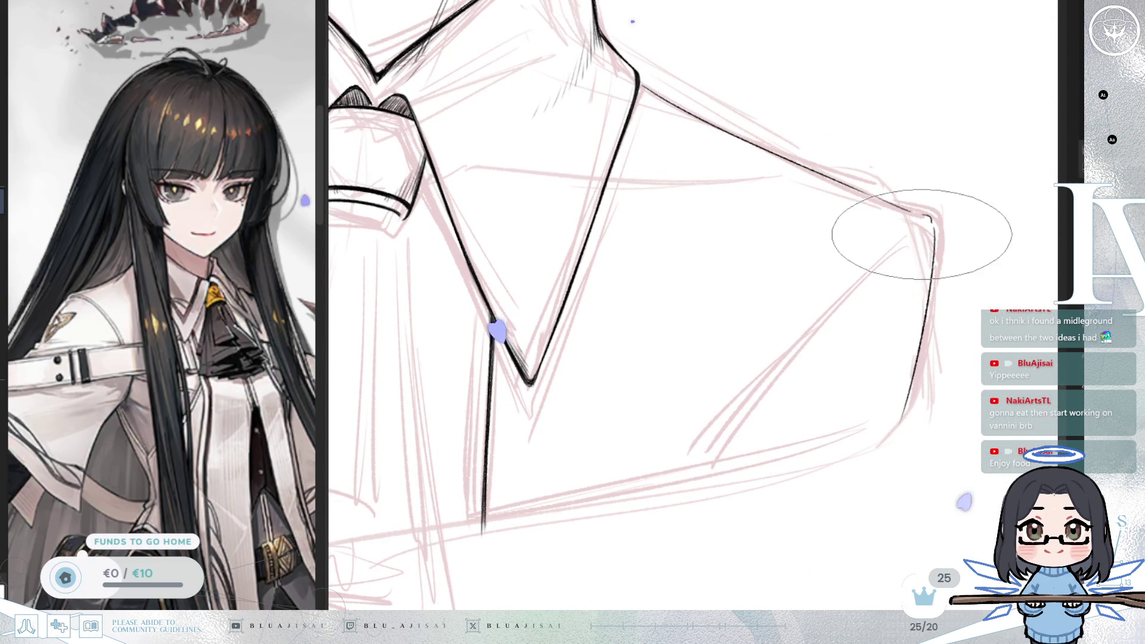
{"action": "left_click_drag", "start_coordinate": [928, 228], "coordinate": [703, 497]}
{"action": "left_click_drag", "start_coordinate": [930, 228], "coordinate": [722, 444]}
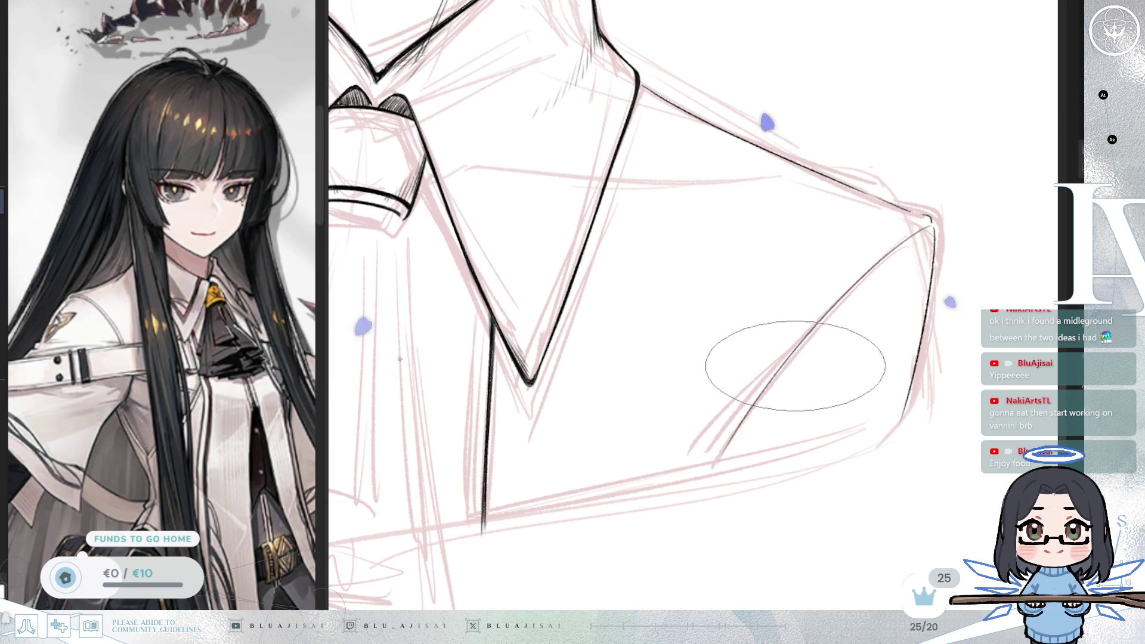
{"action": "left_click_drag", "start_coordinate": [931, 227], "coordinate": [707, 474]}
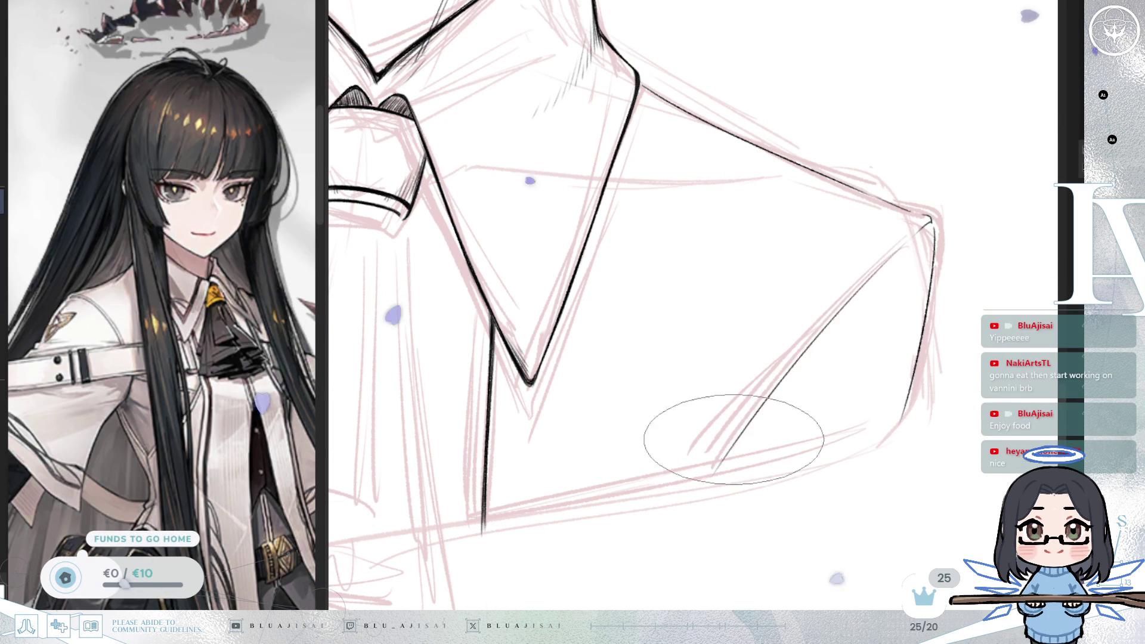
{"action": "left_click_drag", "start_coordinate": [739, 440], "coordinate": [717, 468]}
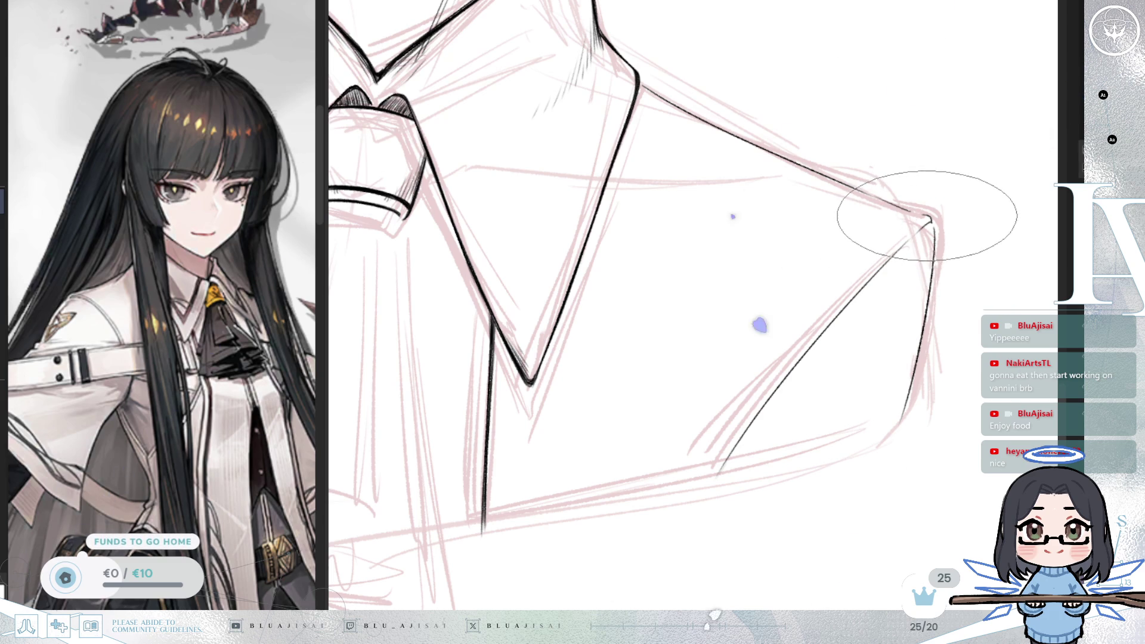
Step: Add a second seam line parallel to the first, redoing the stroke after an undo
{"action": "mouse_move", "coordinate": [910, 228]}
{"action": "left_mouse_down"}
{"action": "mouse_move", "coordinate": [857, 306]}
{"action": "mouse_move", "coordinate": [869, 299]}
{"action": "mouse_move", "coordinate": [825, 282]}
{"action": "left_mouse_up"}
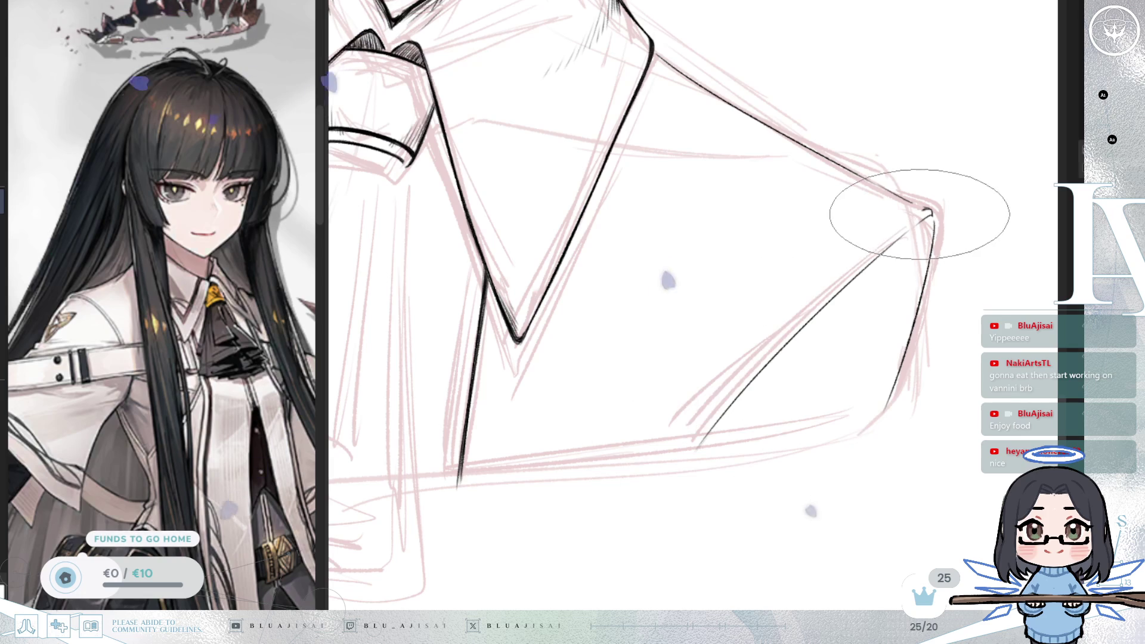
{"action": "left_click_drag", "start_coordinate": [919, 210], "coordinate": [712, 417]}
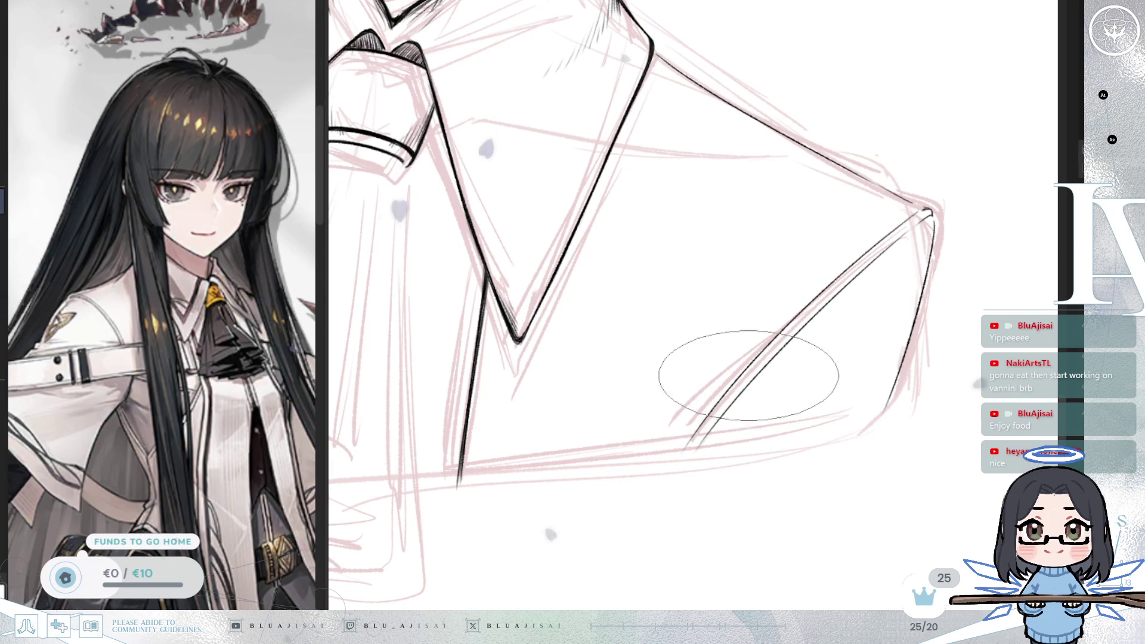
{"action": "key", "text": "ctrl+z"}
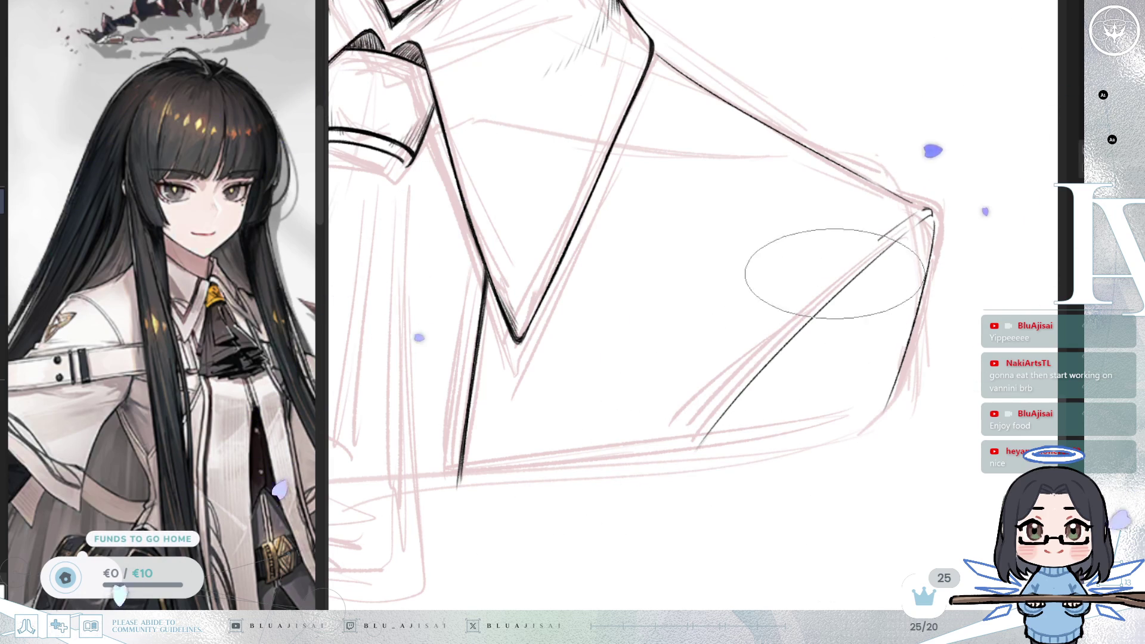
{"action": "left_click_drag", "start_coordinate": [925, 213], "coordinate": [661, 481]}
{"action": "left_click_drag", "start_coordinate": [920, 210], "coordinate": [677, 471]}
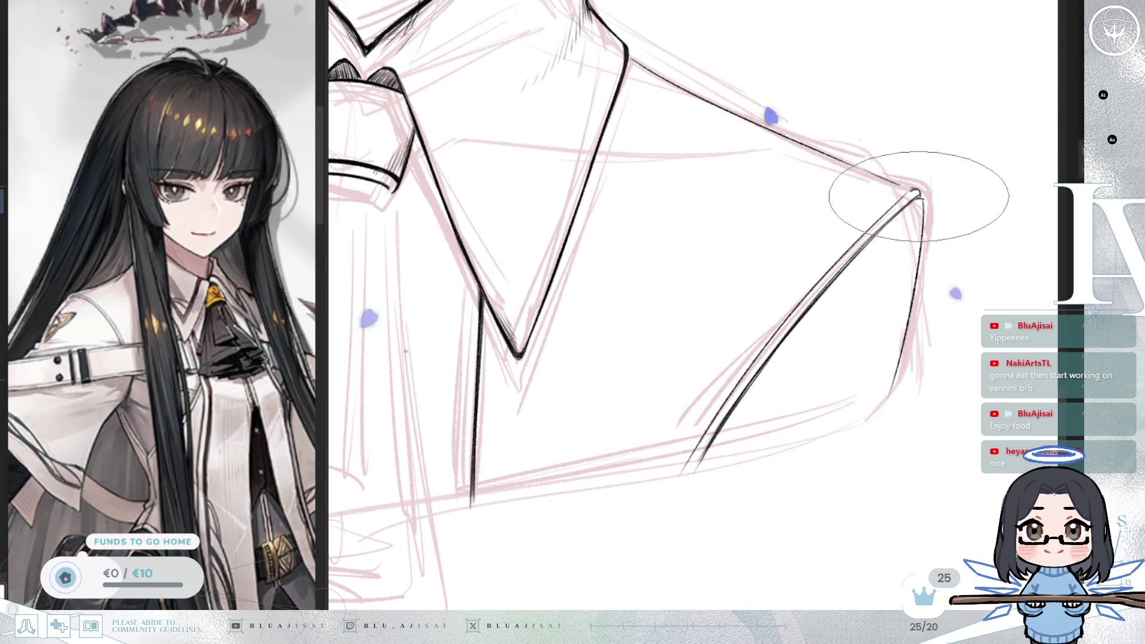
Step: Hatch the collar corner using a flipped, rotated view, then zoom out to the whole bust
{"action": "scroll", "coordinate": [921, 201], "scroll_direction": "up", "scroll_amount": 2}
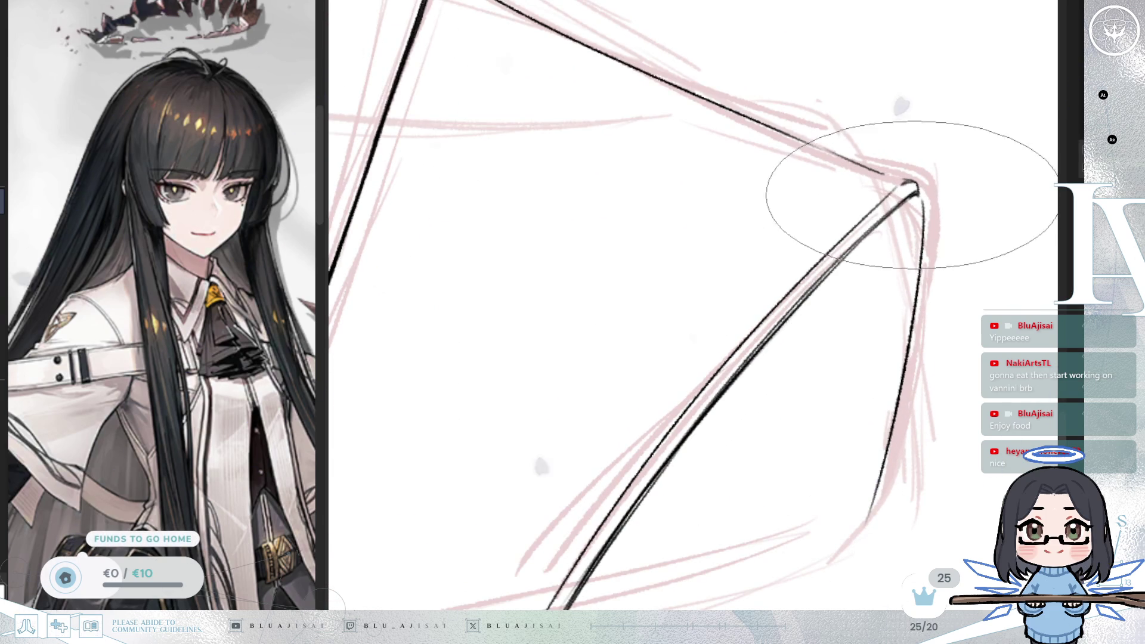
{"action": "key", "text": "h"}
{"action": "left_click_drag", "start_coordinate": [459, 203], "coordinate": [585, 204]}
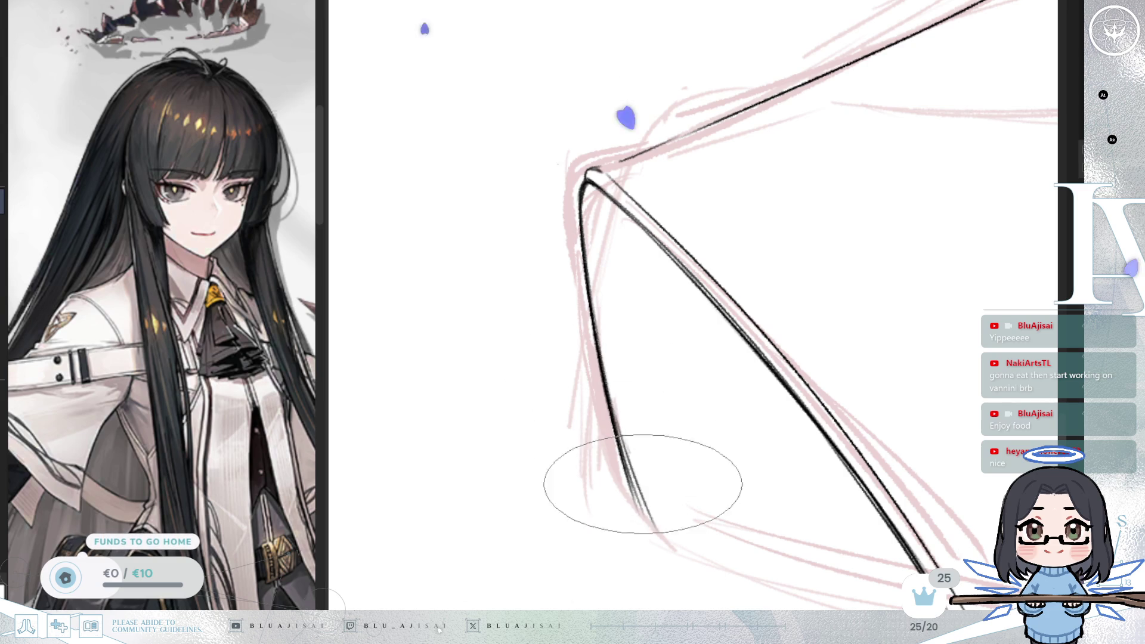
{"action": "left_click_drag", "start_coordinate": [696, 476], "coordinate": [517, 223]}
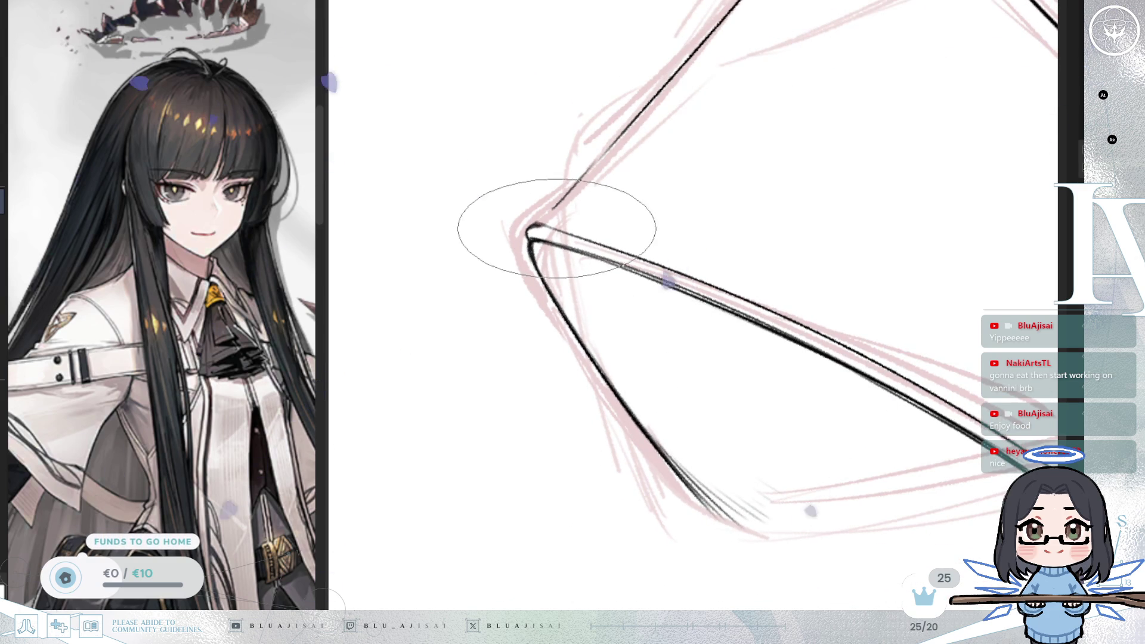
{"action": "scroll", "coordinate": [705, 197], "scroll_direction": "down", "scroll_amount": 2}
{"action": "mouse_move", "coordinate": [806, 192]}
{"action": "left_mouse_down"}
{"action": "mouse_move", "coordinate": [890, 184]}
{"action": "mouse_move", "coordinate": [853, 193]}
{"action": "left_mouse_up"}
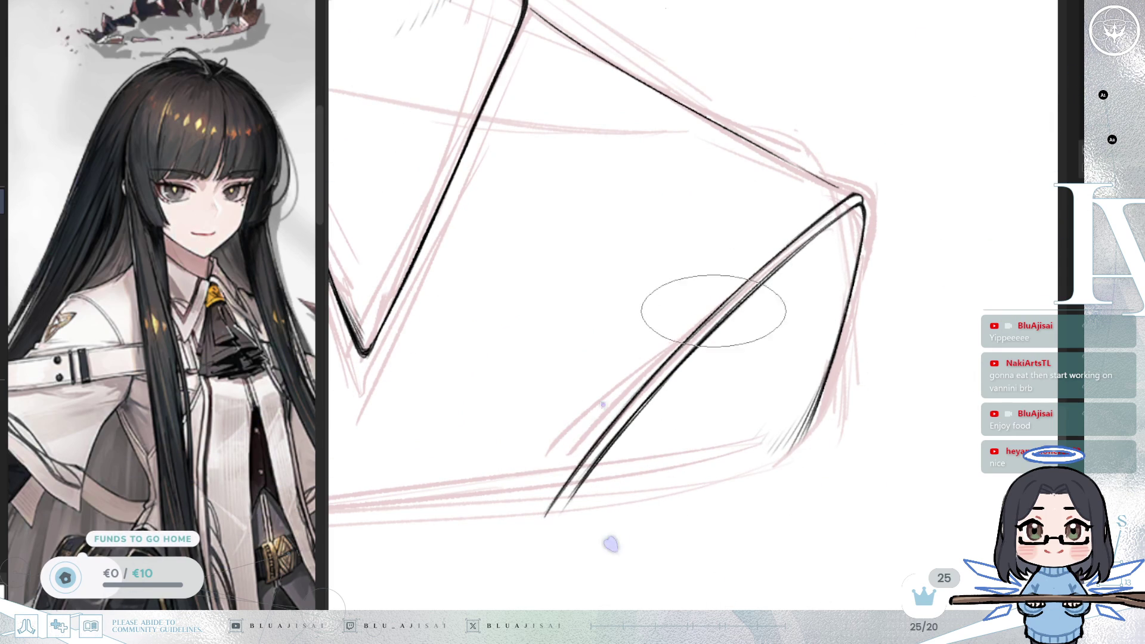
{"action": "key", "text": "h"}
{"action": "left_click_drag", "start_coordinate": [832, 191], "coordinate": [703, 402]}
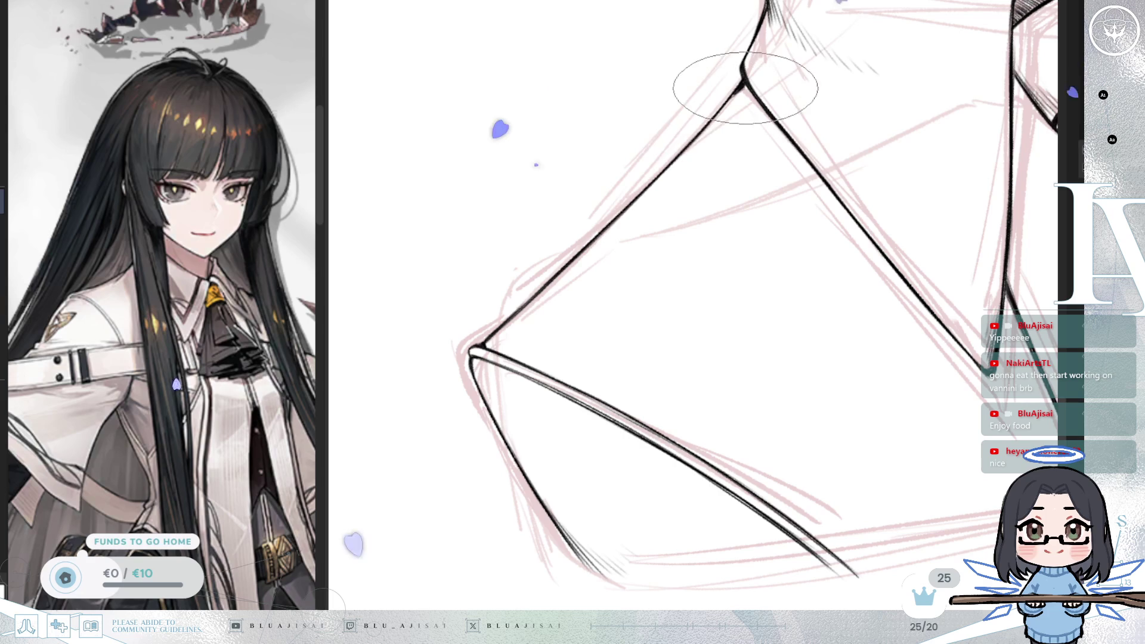
{"action": "mouse_move", "coordinate": [733, 94]}
{"action": "left_mouse_down"}
{"action": "mouse_move", "coordinate": [767, 123]}
{"action": "mouse_move", "coordinate": [641, 296]}
{"action": "mouse_move", "coordinate": [818, 251]}
{"action": "mouse_move", "coordinate": [777, 258]}
{"action": "mouse_move", "coordinate": [742, 225]}
{"action": "left_mouse_up"}
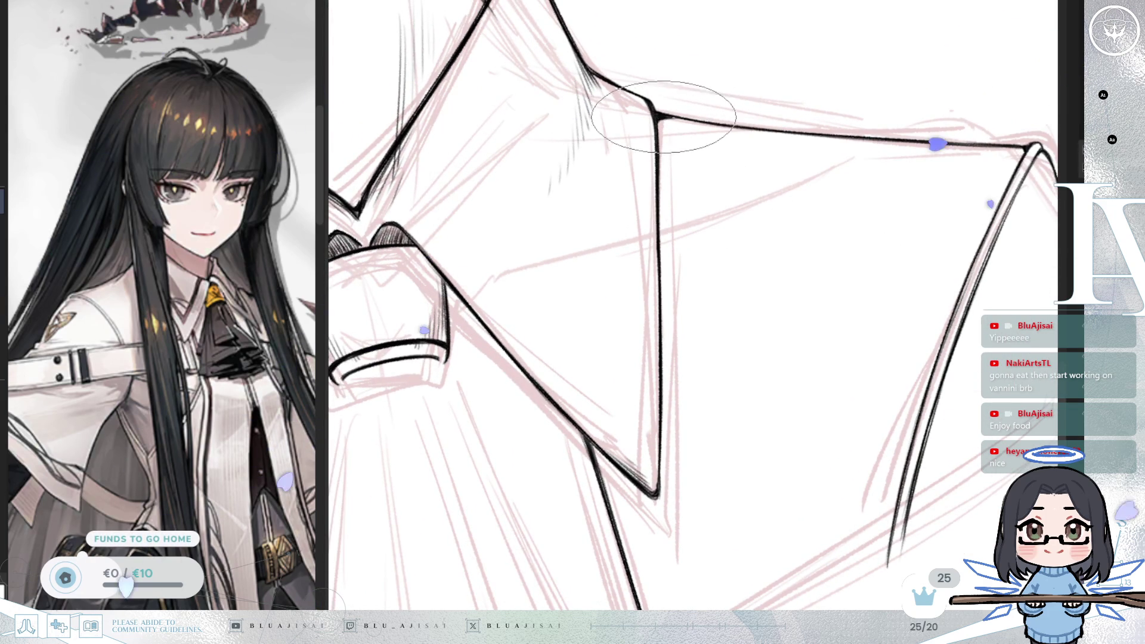
{"action": "left_click_drag", "start_coordinate": [658, 117], "coordinate": [797, 358]}
{"action": "left_click_drag", "start_coordinate": [859, 304], "coordinate": [854, 307]}
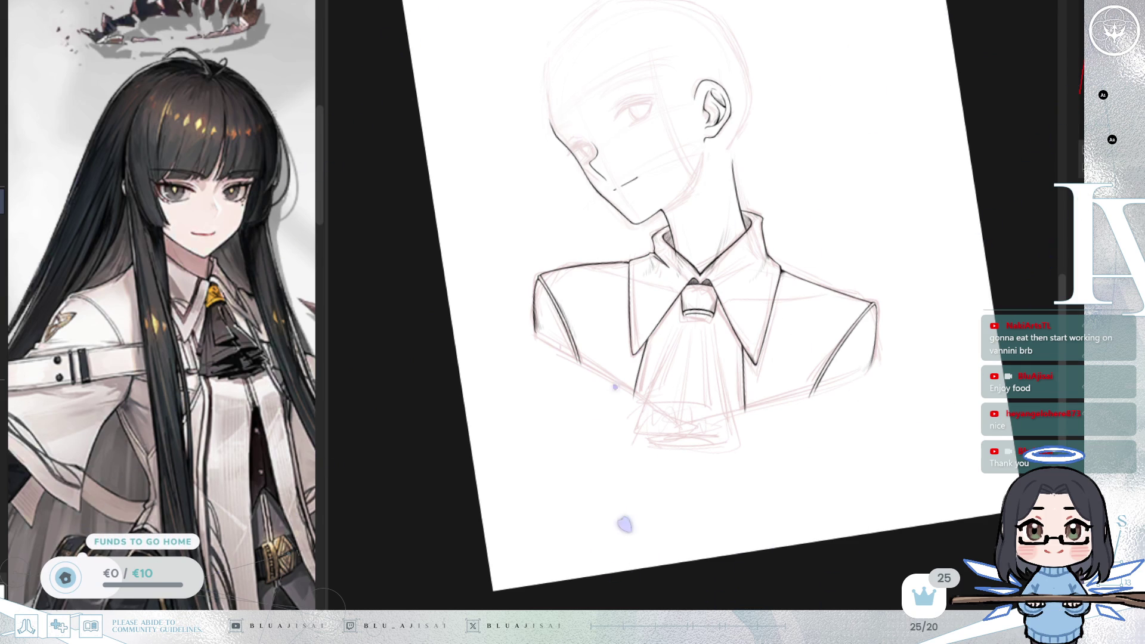
Step: Zoom in, rotate the view, and add fine hatching along the shoulder line
{"action": "scroll", "coordinate": [820, 78], "scroll_direction": "up", "scroll_amount": 3}
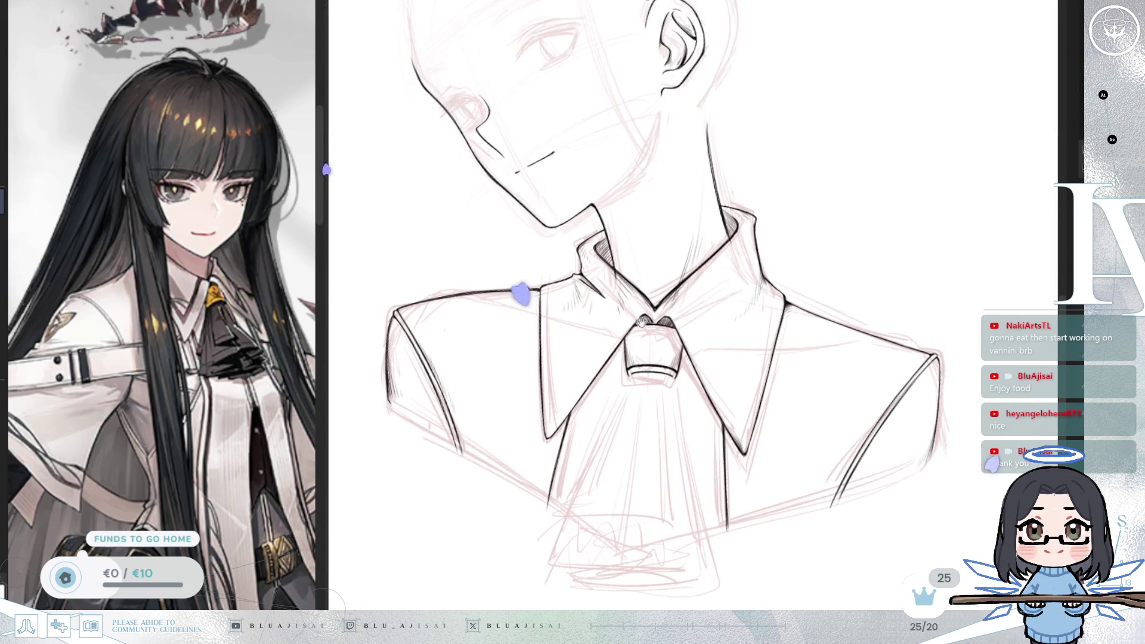
{"action": "scroll", "coordinate": [644, 268], "scroll_direction": "up", "scroll_amount": 3}
{"action": "scroll", "coordinate": [645, 269], "scroll_direction": "up", "scroll_amount": 1}
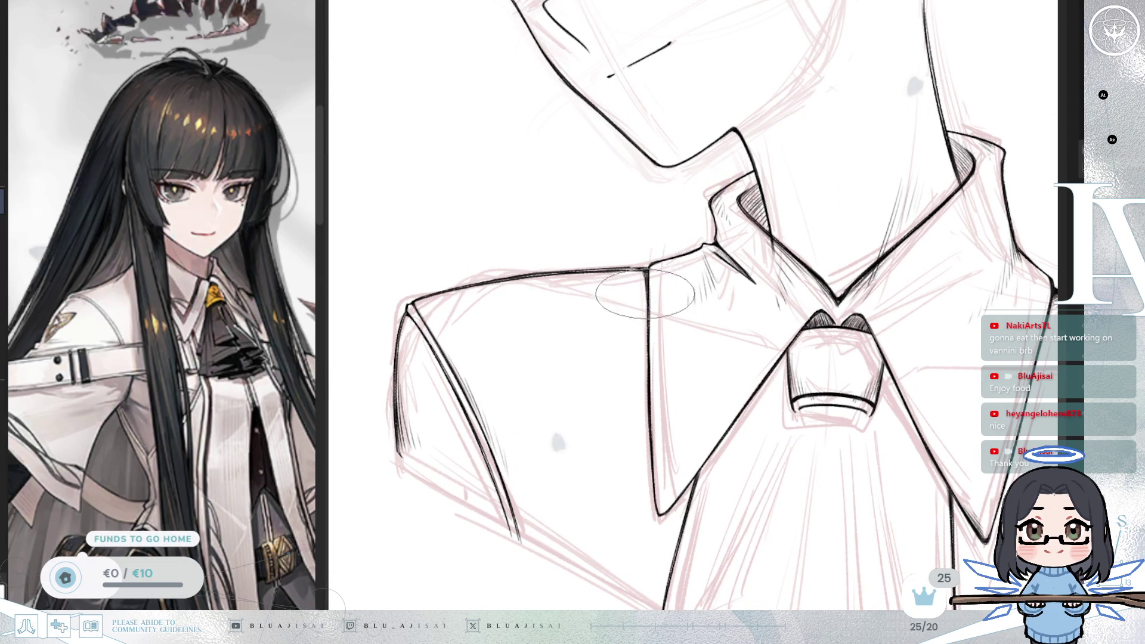
{"action": "key", "text": "minus"}
{"action": "key", "text": "minus"}
{"action": "key", "text": "minus"}
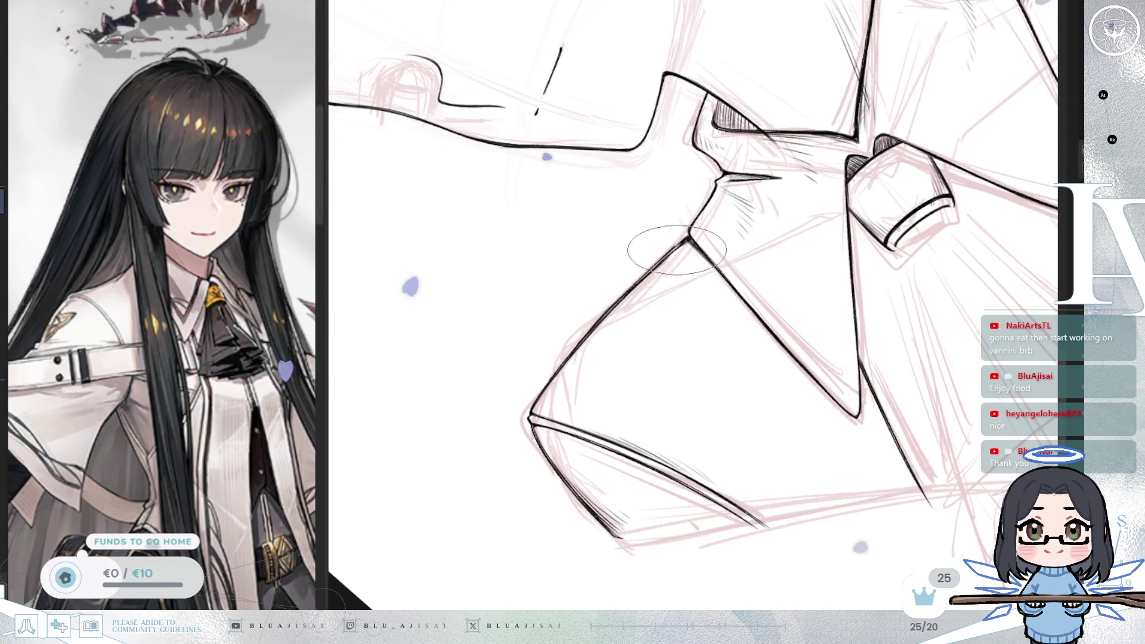
{"action": "left_click_drag", "start_coordinate": [656, 268], "coordinate": [623, 322]}
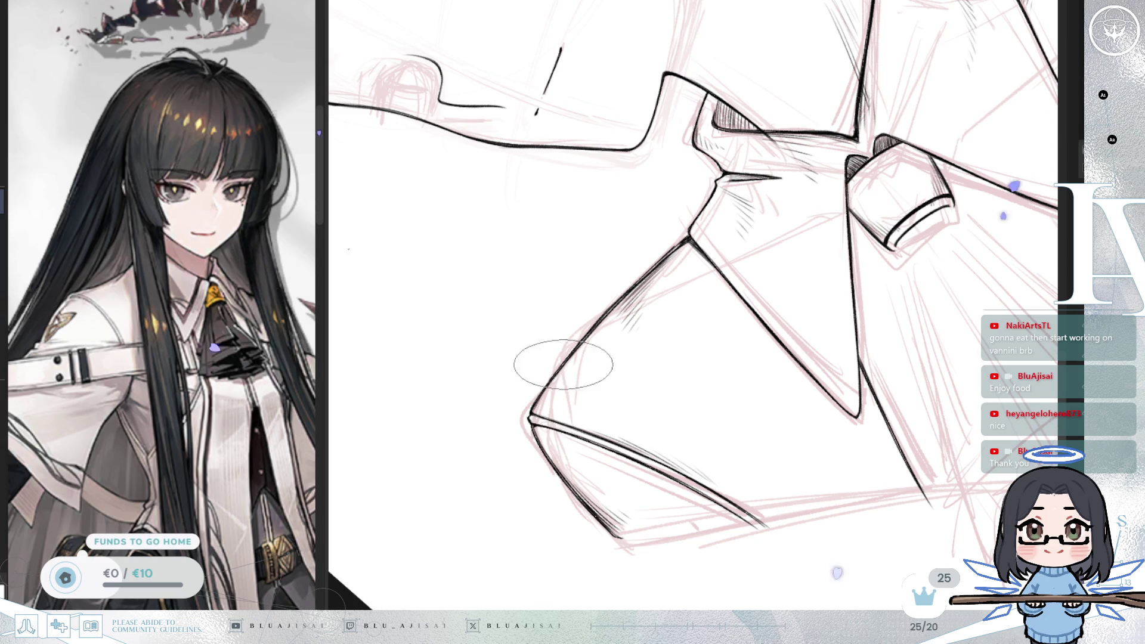
Step: Reset the rotation upright and pan down from the collar knot to the cravat area
{"action": "mouse_move", "coordinate": [792, 297]}
{"action": "left_mouse_down"}
{"action": "mouse_move", "coordinate": [711, 396]}
{"action": "mouse_move", "coordinate": [729, 365]}
{"action": "left_mouse_up"}
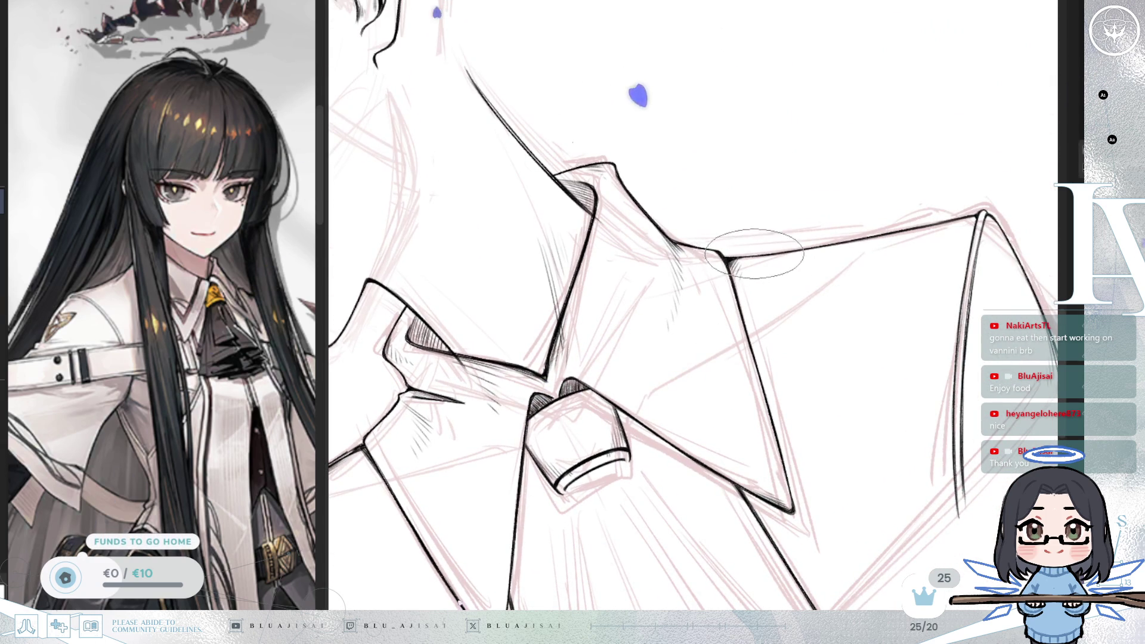
{"action": "key", "text": "4"}
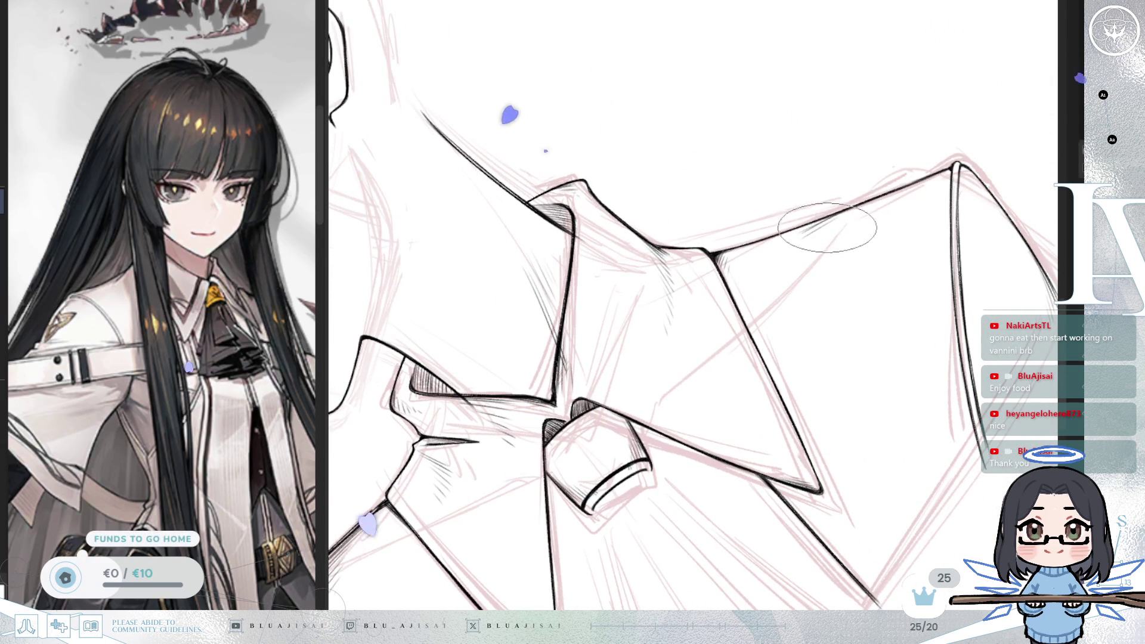
{"action": "key", "text": "5"}
{"action": "mouse_move", "coordinate": [851, 235]}
{"action": "left_mouse_down"}
{"action": "mouse_move", "coordinate": [927, 120]}
{"action": "mouse_move", "coordinate": [958, 171]}
{"action": "left_mouse_up"}
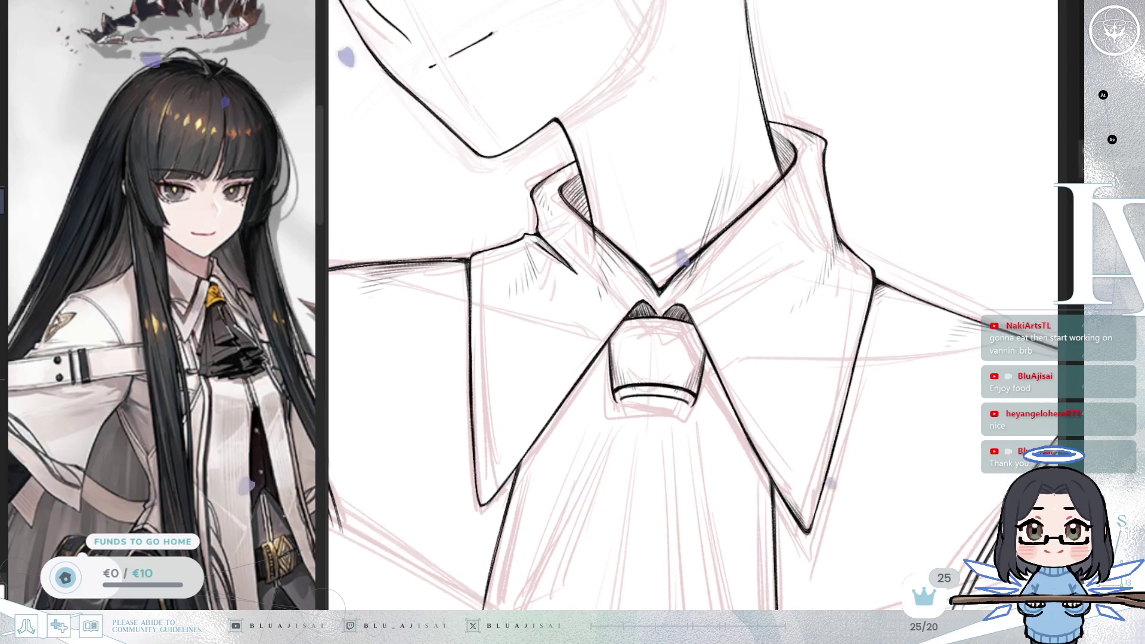
{"action": "mouse_move", "coordinate": [756, 509]}
{"action": "left_mouse_down"}
{"action": "mouse_move", "coordinate": [777, 304]}
{"action": "mouse_move", "coordinate": [822, 324]}
{"action": "left_mouse_up"}
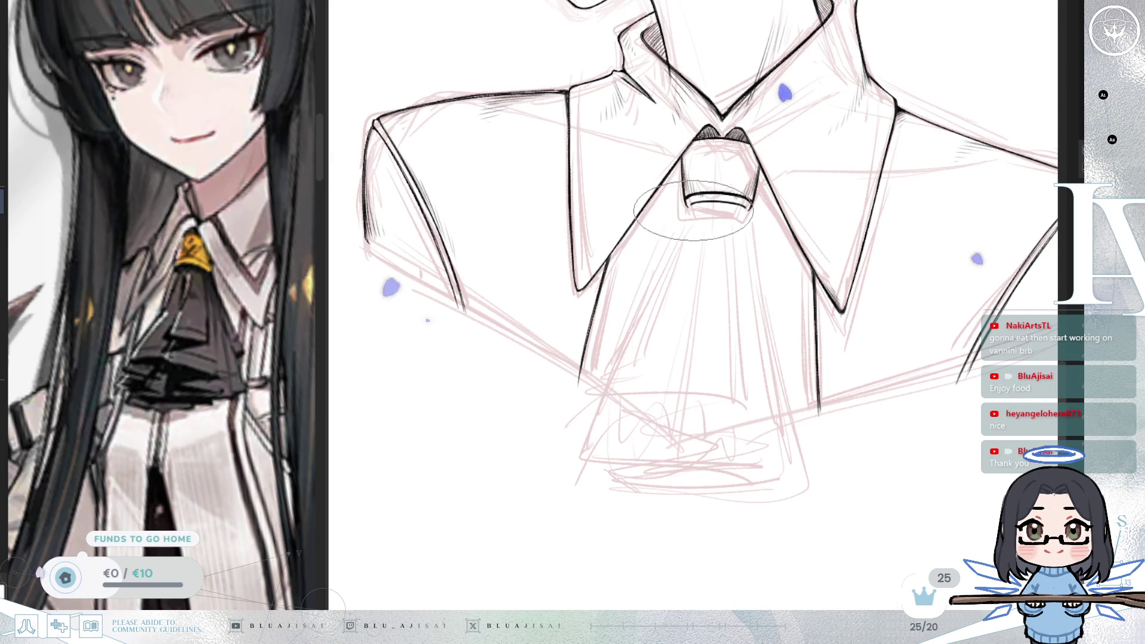
Step: Draw a line down from the tie knot and four zigzag ruffle strokes, enlarging the brush with ]
{"action": "left_click_drag", "start_coordinate": [687, 214], "coordinate": [656, 303]}
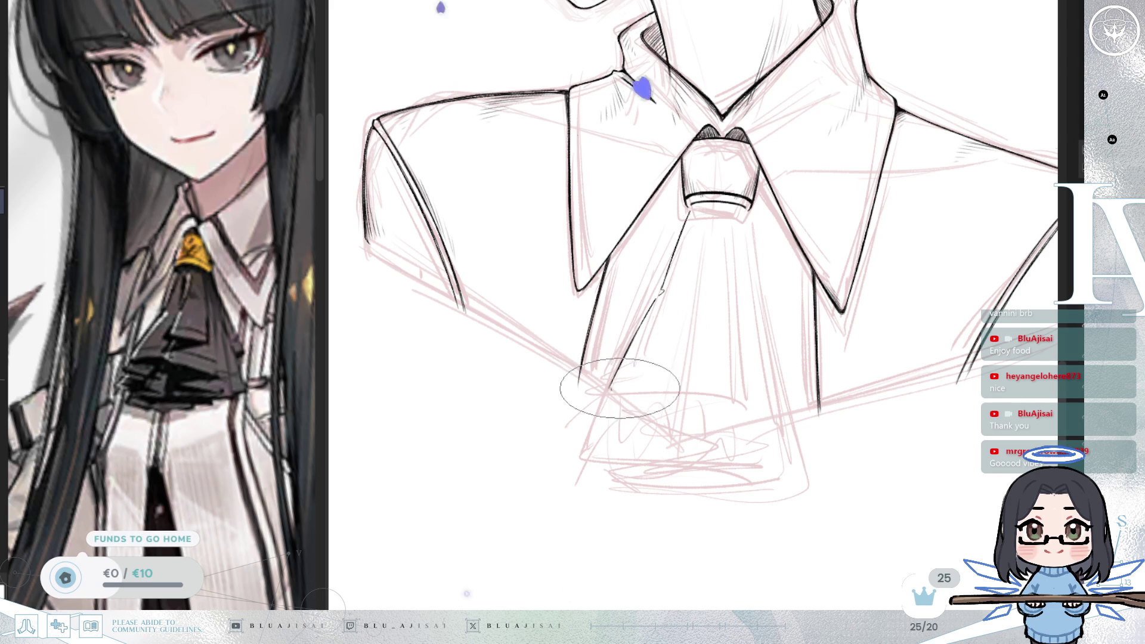
{"action": "mouse_move", "coordinate": [610, 390]}
{"action": "left_mouse_down"}
{"action": "mouse_move", "coordinate": [659, 412]}
{"action": "mouse_move", "coordinate": [666, 373]}
{"action": "mouse_move", "coordinate": [695, 369]}
{"action": "mouse_move", "coordinate": [769, 397]}
{"action": "left_mouse_up"}
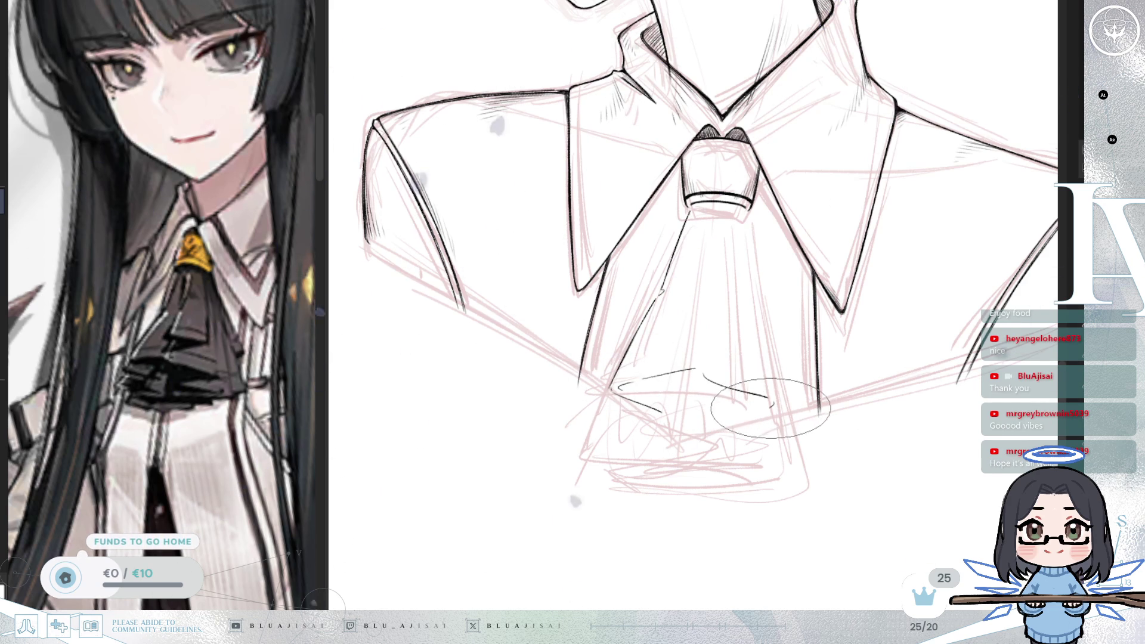
{"action": "mouse_move", "coordinate": [715, 420]}
{"action": "left_mouse_down"}
{"action": "mouse_move", "coordinate": [770, 407]}
{"action": "mouse_move", "coordinate": [754, 432]}
{"action": "left_mouse_up"}
{"action": "left_click_drag", "start_coordinate": [658, 411], "coordinate": [601, 421]}
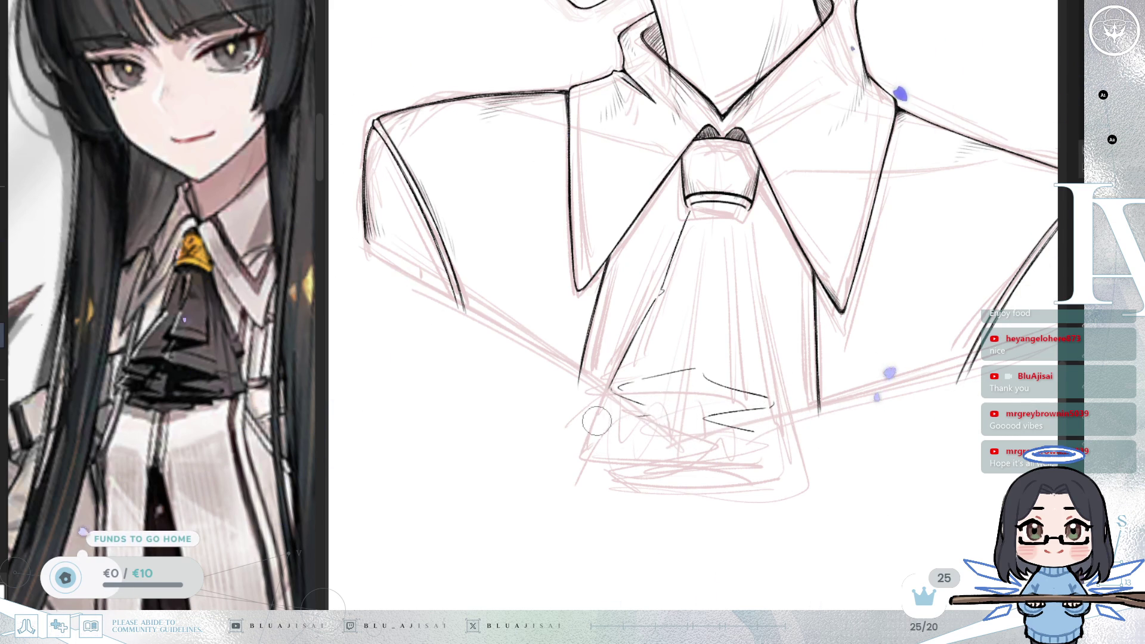
{"action": "key", "text": "bracketright"}
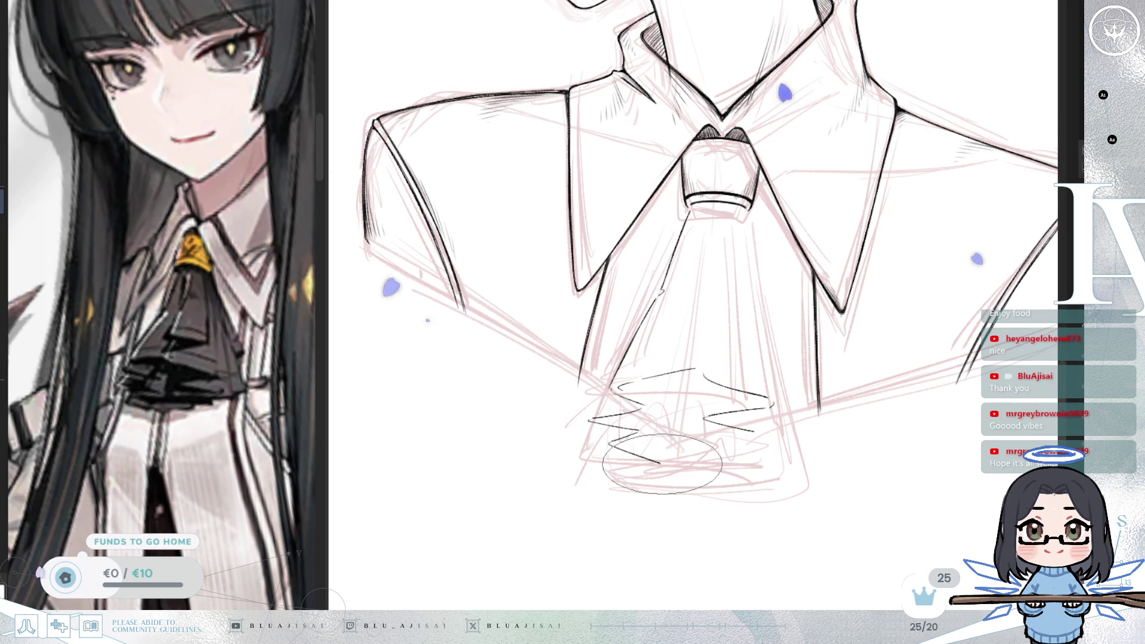
{"action": "mouse_move", "coordinate": [609, 441]}
{"action": "left_mouse_down"}
{"action": "mouse_move", "coordinate": [663, 459]}
{"action": "mouse_move", "coordinate": [668, 477]}
{"action": "mouse_move", "coordinate": [738, 374]}
{"action": "left_mouse_up"}
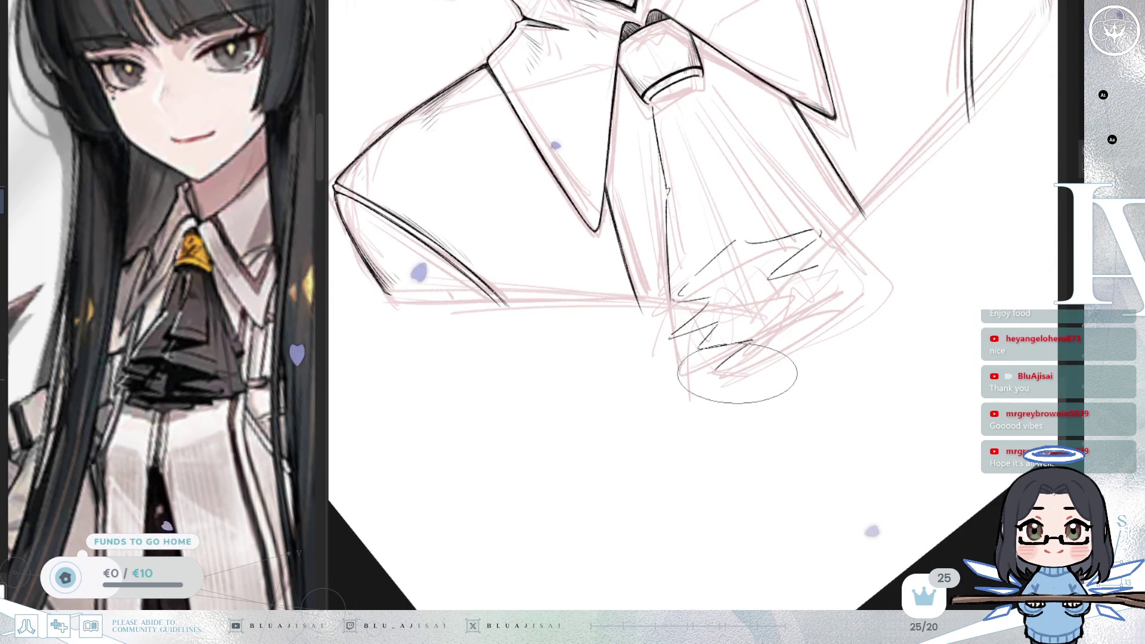
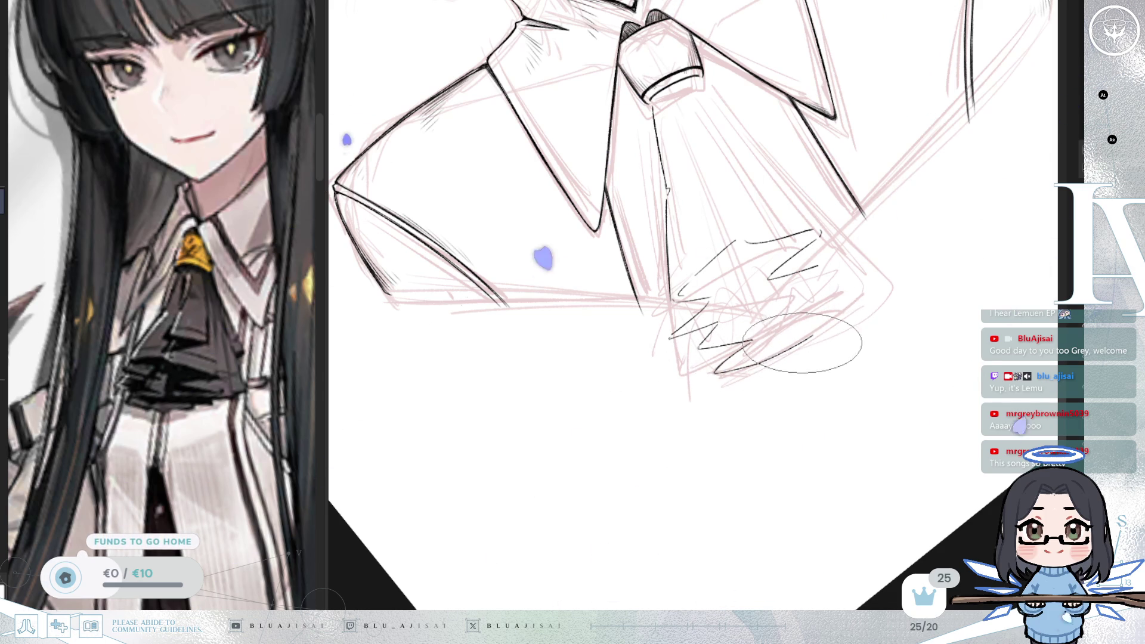
Step: Sketch a zigzag ruffle stroke across the bottom of the jabot with the pencil
{"action": "mouse_move", "coordinate": [746, 358]}
{"action": "left_mouse_down"}
{"action": "mouse_move", "coordinate": [816, 326]}
{"action": "mouse_move", "coordinate": [881, 317]}
{"action": "mouse_move", "coordinate": [851, 364]}
{"action": "left_mouse_up"}
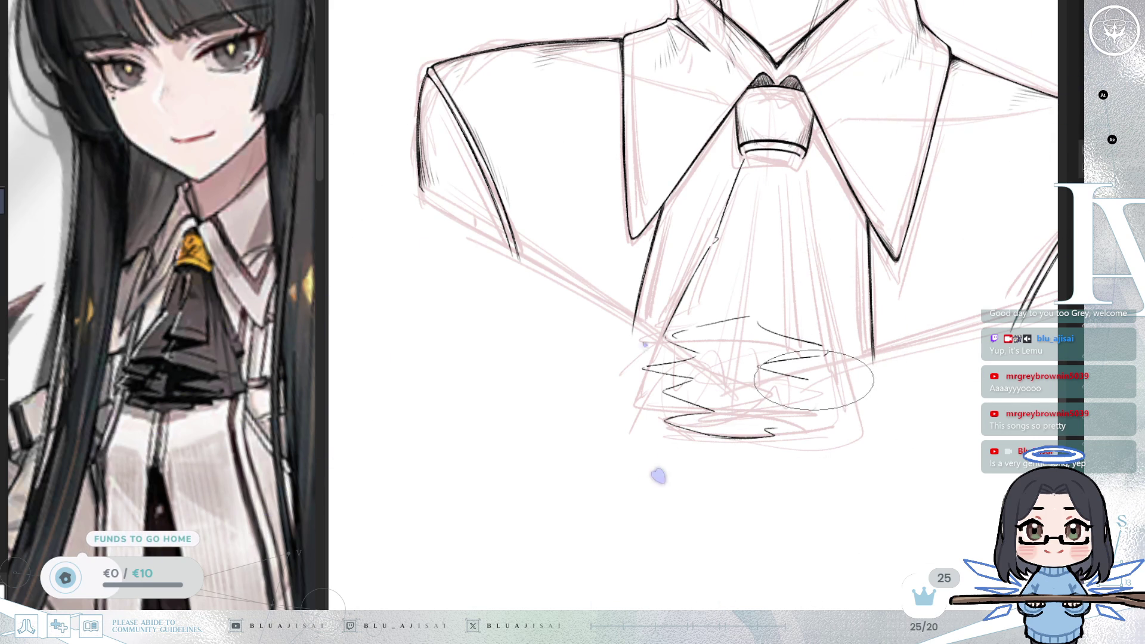
Step: Add another layer of zigzag hatching to the lower jabot, recentring the view around it
{"action": "mouse_move", "coordinate": [773, 150]}
{"action": "left_mouse_down"}
{"action": "mouse_move", "coordinate": [749, 119]}
{"action": "mouse_move", "coordinate": [704, 134]}
{"action": "left_mouse_up"}
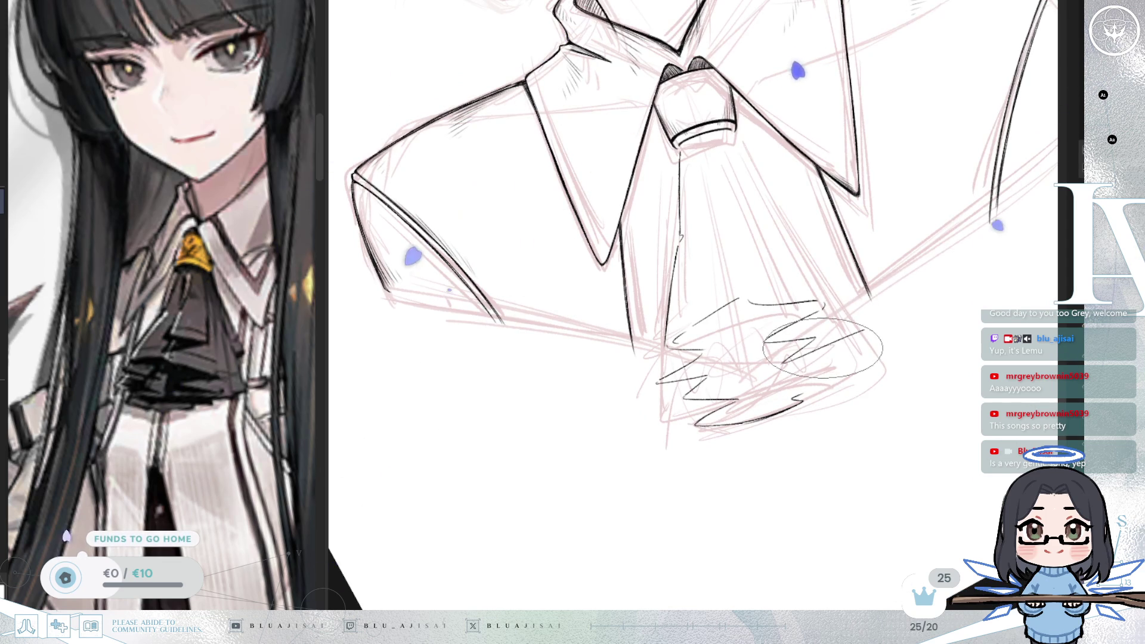
{"action": "left_click_drag", "start_coordinate": [770, 327], "coordinate": [853, 342]}
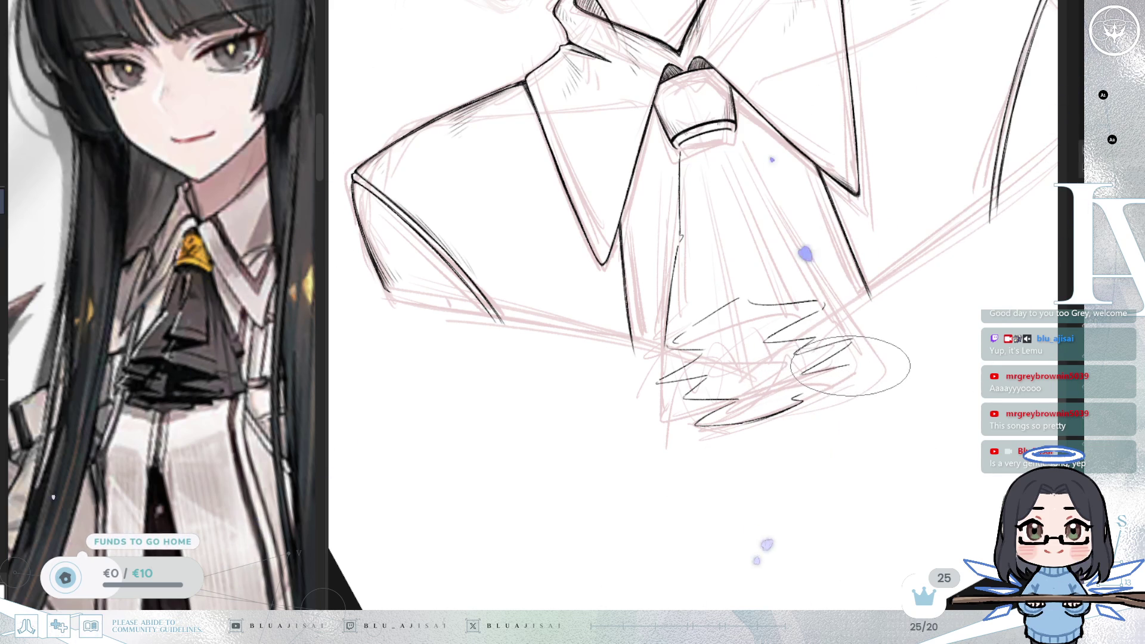
{"action": "left_click_drag", "start_coordinate": [847, 370], "coordinate": [668, 319]}
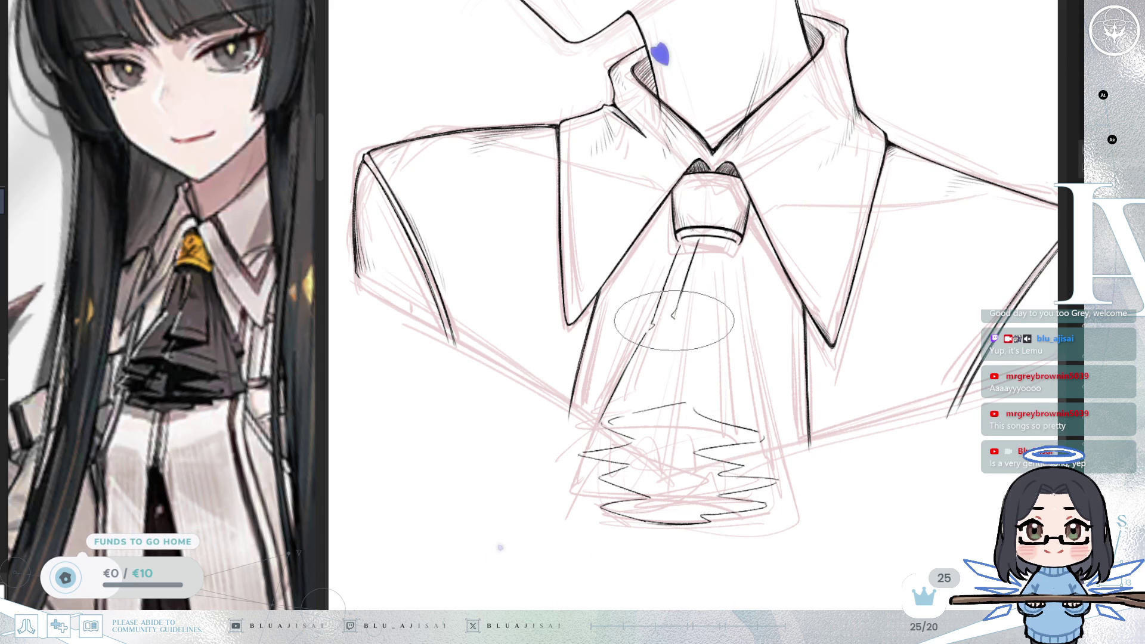
Step: Draw zigzag ruffle lines across the jabot with the canvas rotated to an angle
{"action": "key", "text": "End"}
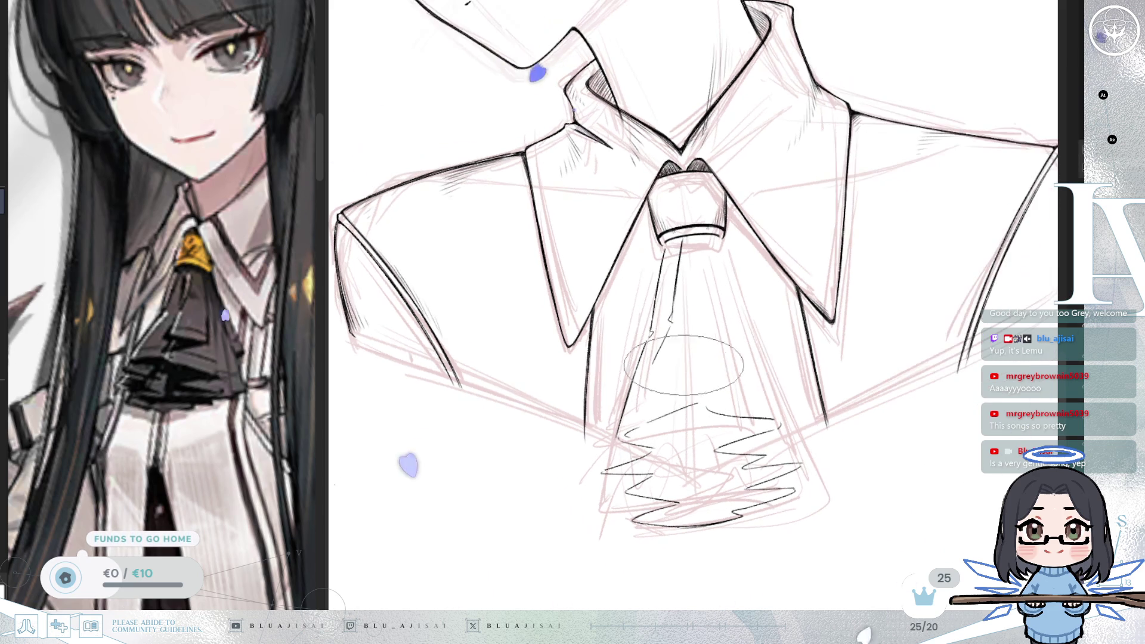
{"action": "mouse_move", "coordinate": [654, 364]}
{"action": "left_mouse_down"}
{"action": "mouse_move", "coordinate": [719, 347]}
{"action": "mouse_move", "coordinate": [705, 379]}
{"action": "mouse_move", "coordinate": [785, 404]}
{"action": "left_mouse_up"}
{"action": "left_click_drag", "start_coordinate": [710, 418], "coordinate": [787, 425]}
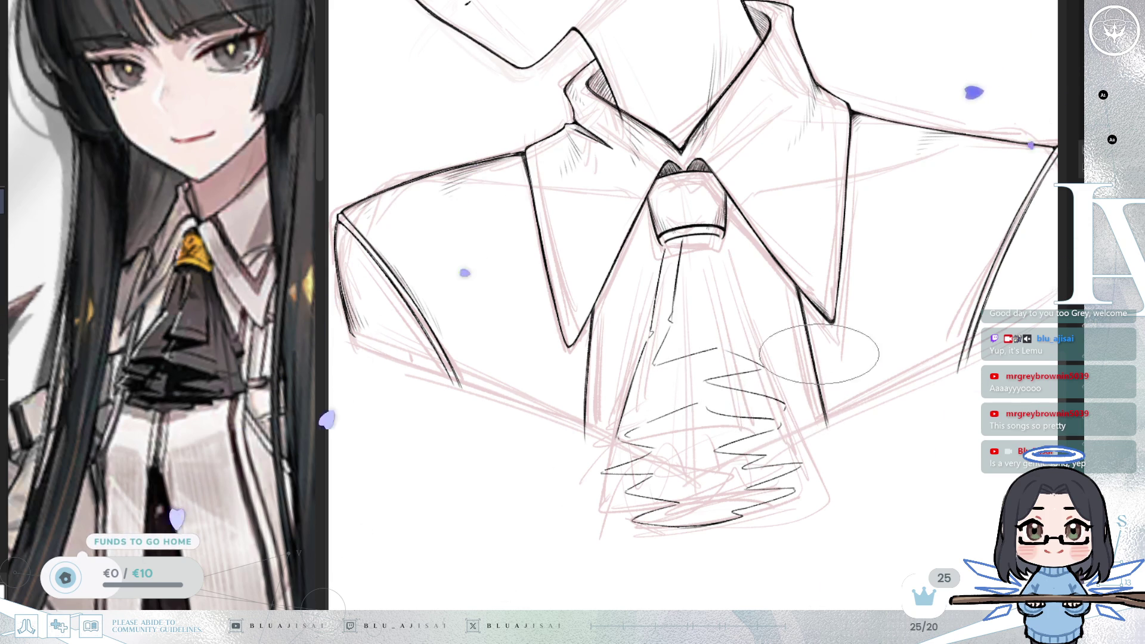
{"action": "key", "text": "-"}
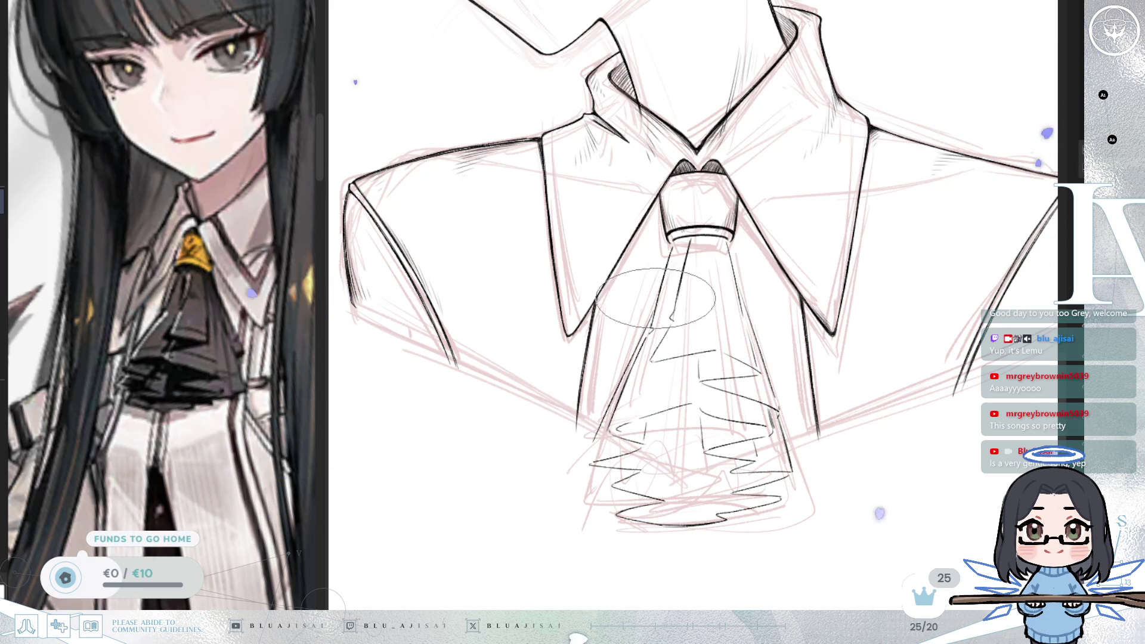
{"action": "key", "text": "End"}
{"action": "key", "text": "End"}
{"action": "key", "text": "End"}
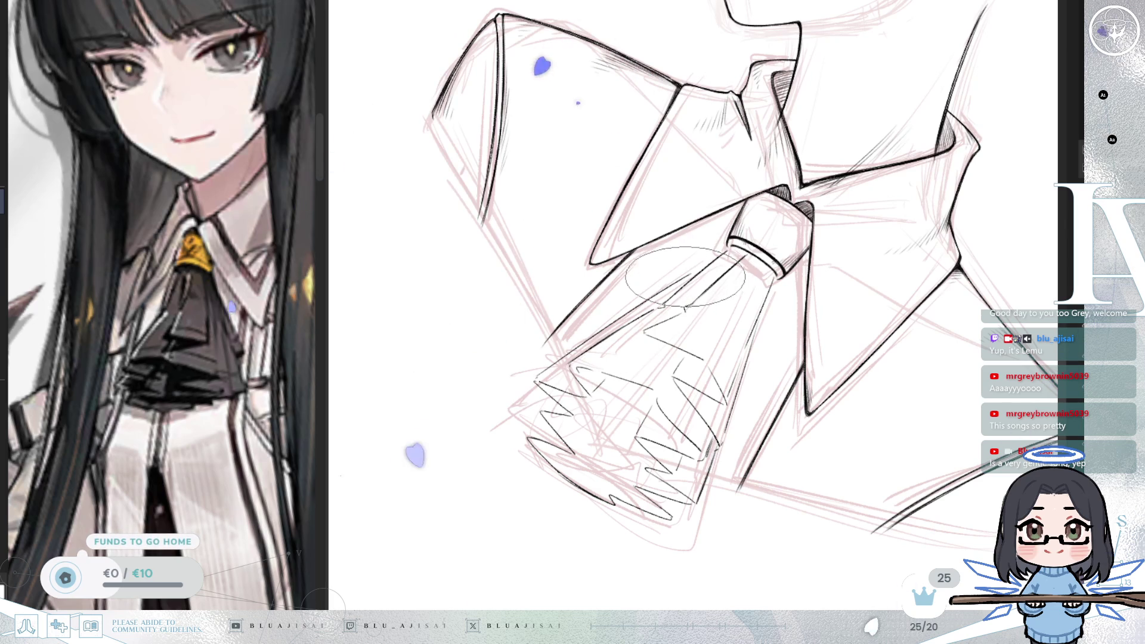
Step: Straighten the canvas, discard an extra ruffle stroke, and zoom in on the collar and jabot
{"action": "key", "text": "Delete"}
{"action": "key", "text": "Delete"}
{"action": "key", "text": "Delete"}
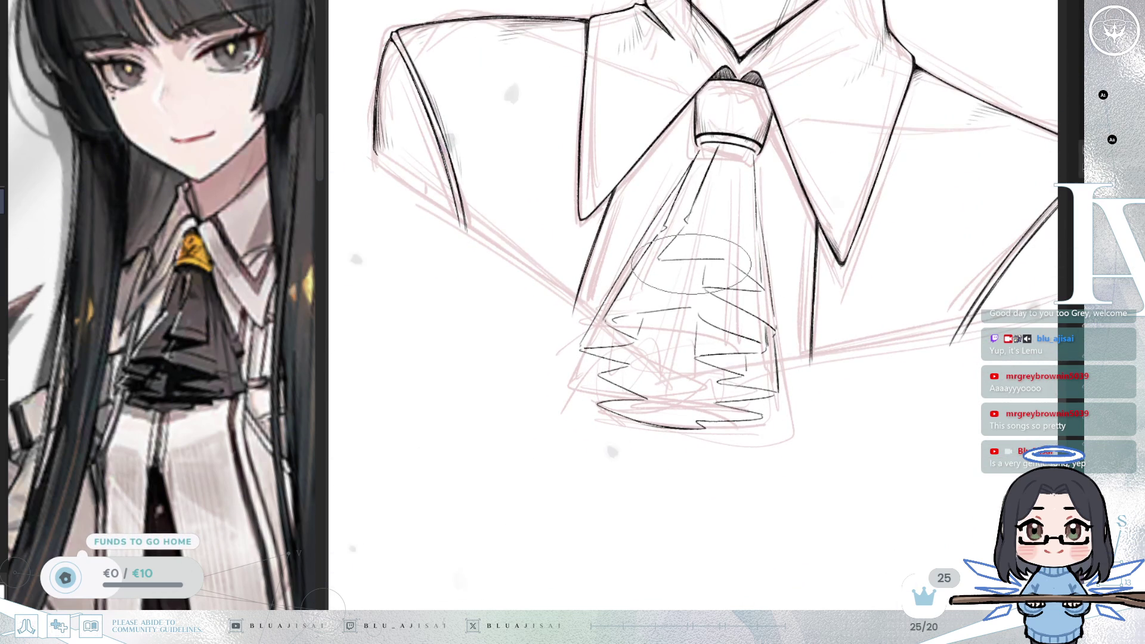
{"action": "key", "text": "Delete"}
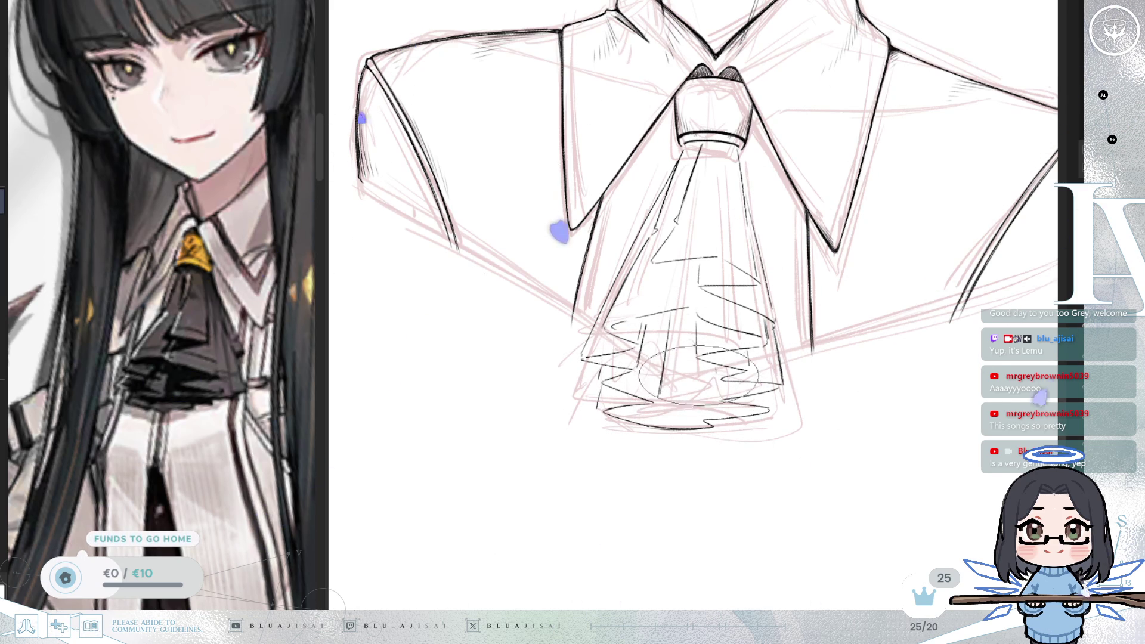
{"action": "mouse_move", "coordinate": [722, 393]}
{"action": "left_mouse_down"}
{"action": "mouse_move", "coordinate": [737, 401]}
{"action": "mouse_move", "coordinate": [853, 299]}
{"action": "mouse_move", "coordinate": [913, 319]}
{"action": "mouse_move", "coordinate": [847, 322]}
{"action": "mouse_move", "coordinate": [854, 370]}
{"action": "left_mouse_up"}
{"action": "key", "text": "ctrl+z"}
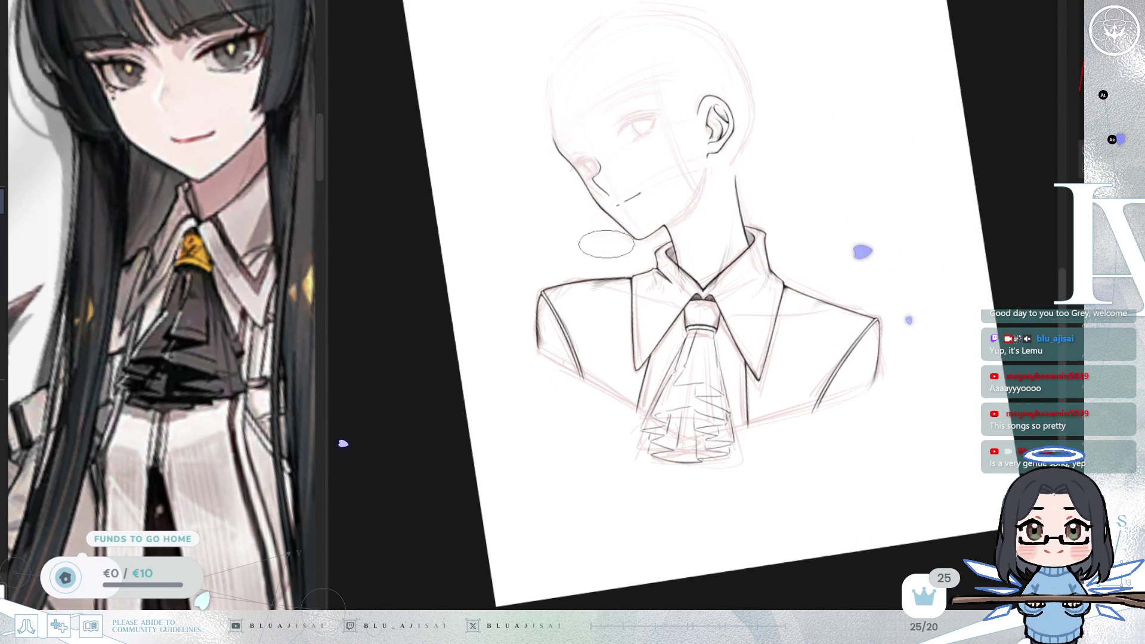
{"action": "left_click_drag", "start_coordinate": [598, 300], "coordinate": [742, 435]}
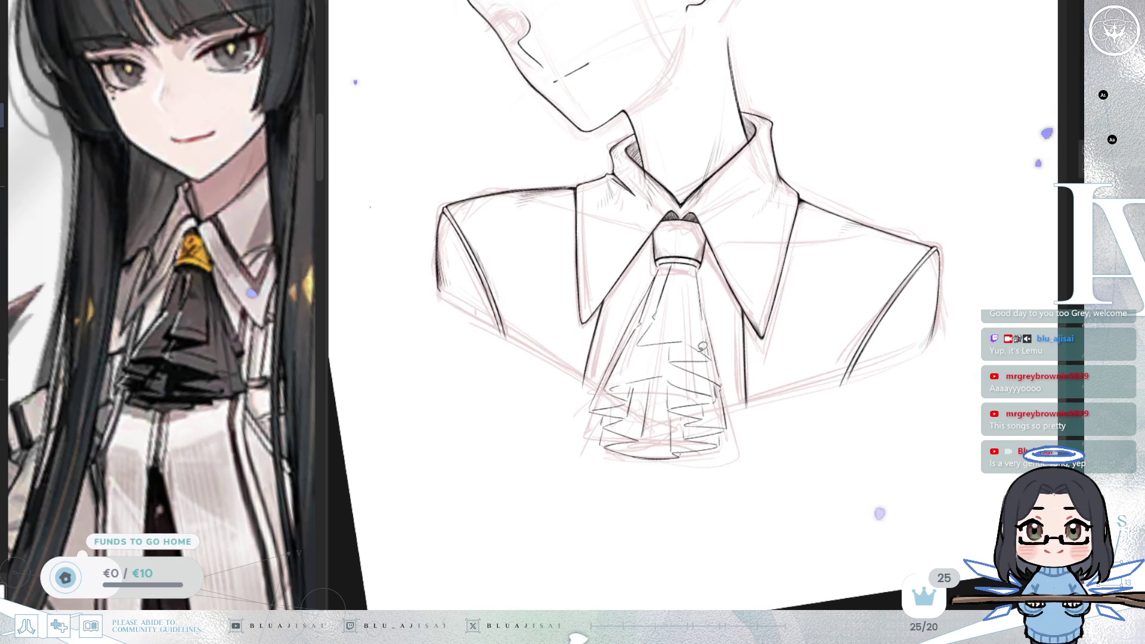
{"action": "left_click_drag", "start_coordinate": [710, 336], "coordinate": [685, 437]}
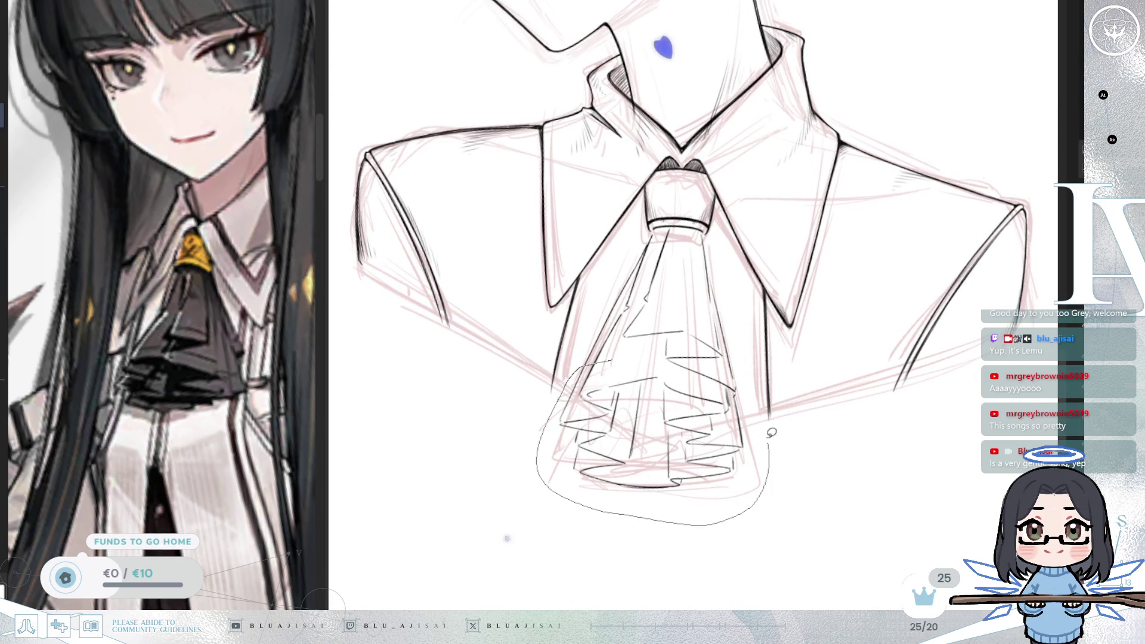
Step: Lasso the lower ruffles and transform them shorter and skewed so they tuck under the collar
{"action": "left_click_drag", "start_coordinate": [723, 364], "coordinate": [649, 358]}
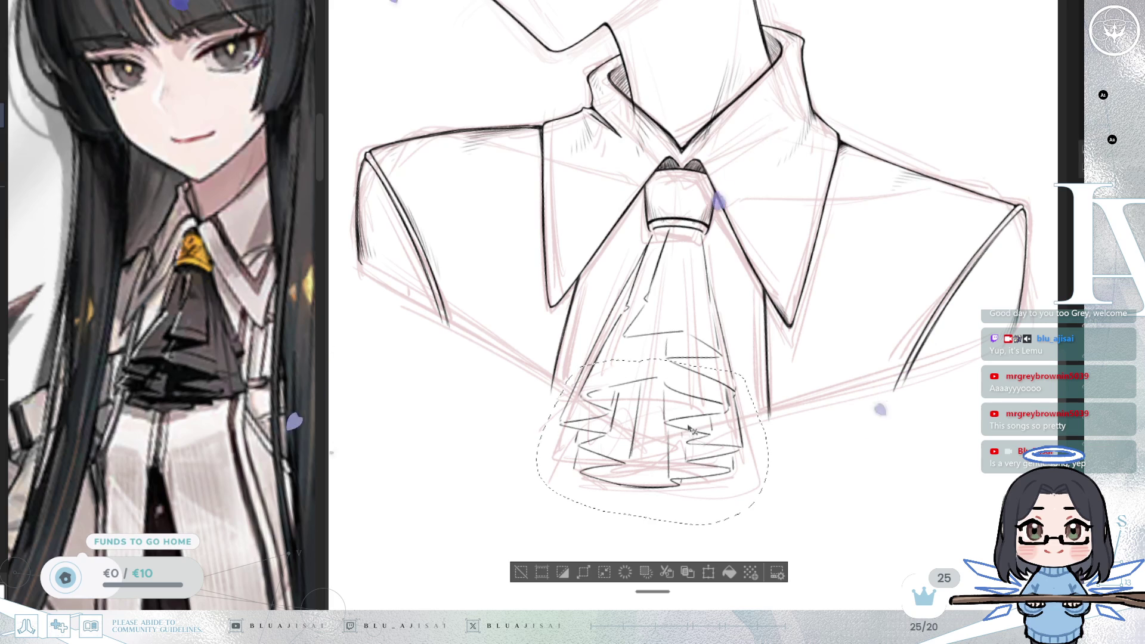
{"action": "key", "text": "ctrl+t"}
{"action": "left_click_drag", "start_coordinate": [665, 531], "coordinate": [669, 499]}
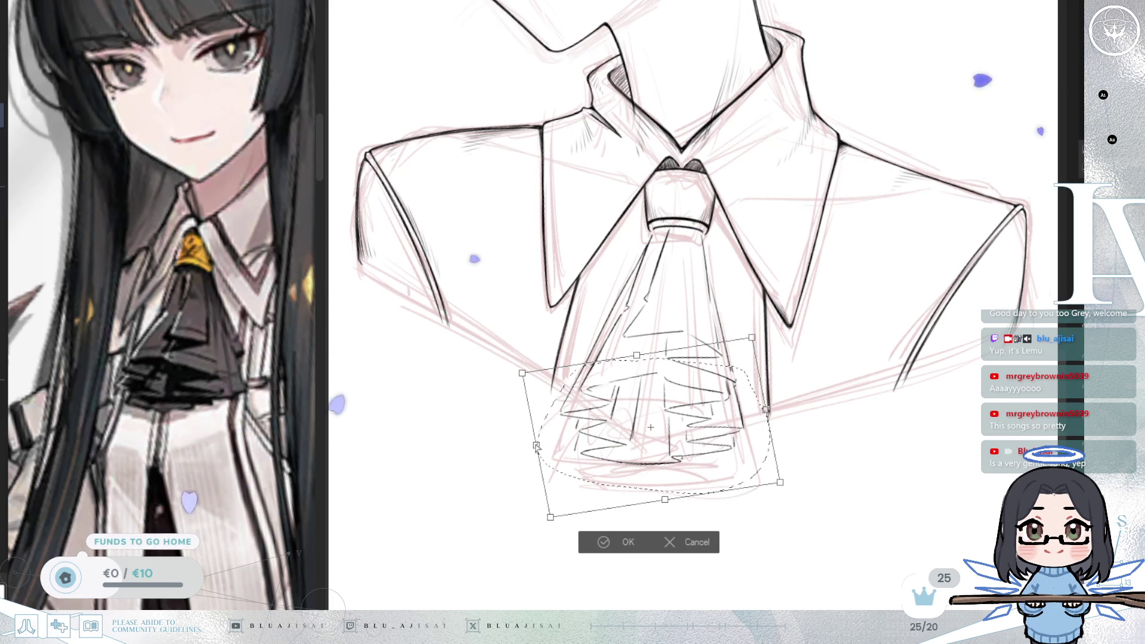
{"action": "left_click_drag", "start_coordinate": [537, 445], "coordinate": [540, 445]}
{"action": "left_click_drag", "start_coordinate": [780, 482], "coordinate": [782, 494]}
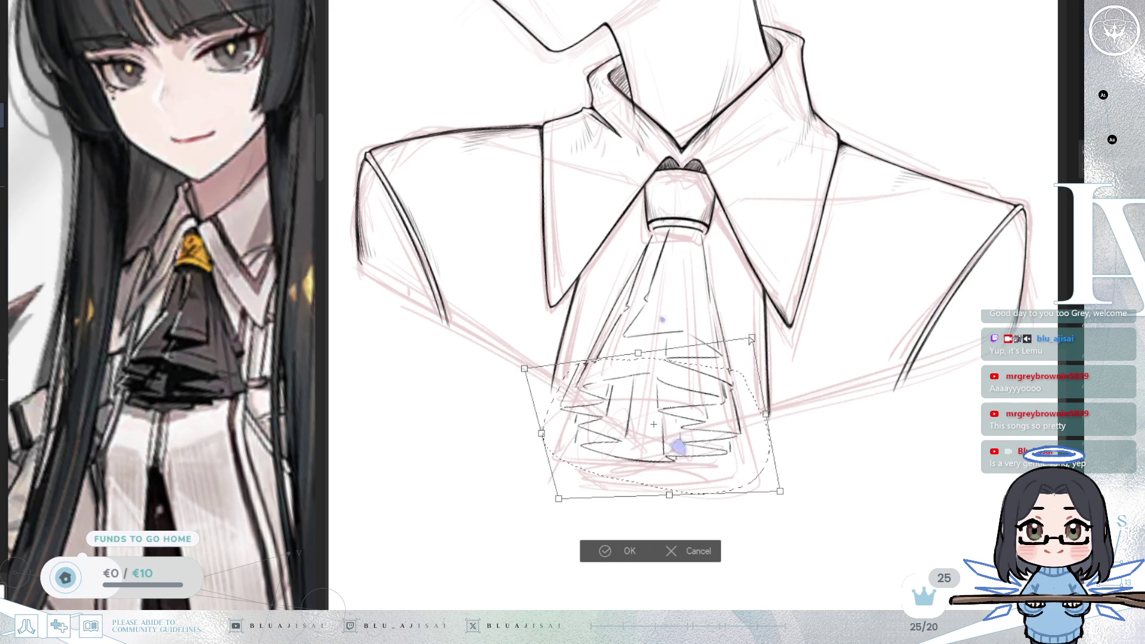
{"action": "left_click_drag", "start_coordinate": [641, 357], "coordinate": [646, 353]}
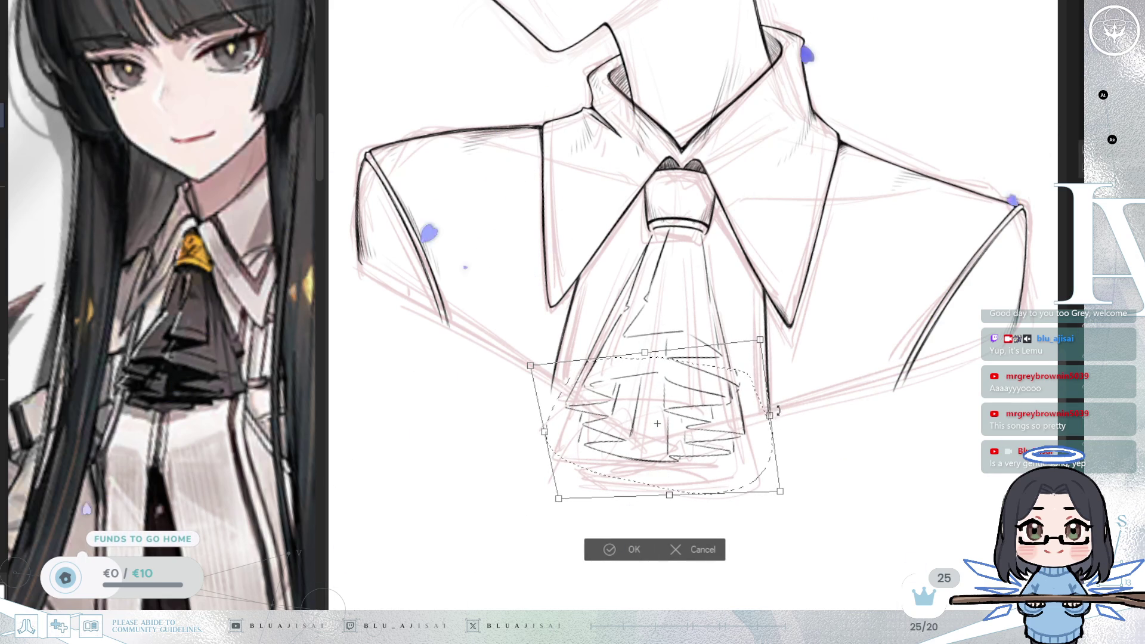
{"action": "left_click_drag", "start_coordinate": [762, 340], "coordinate": [756, 344]}
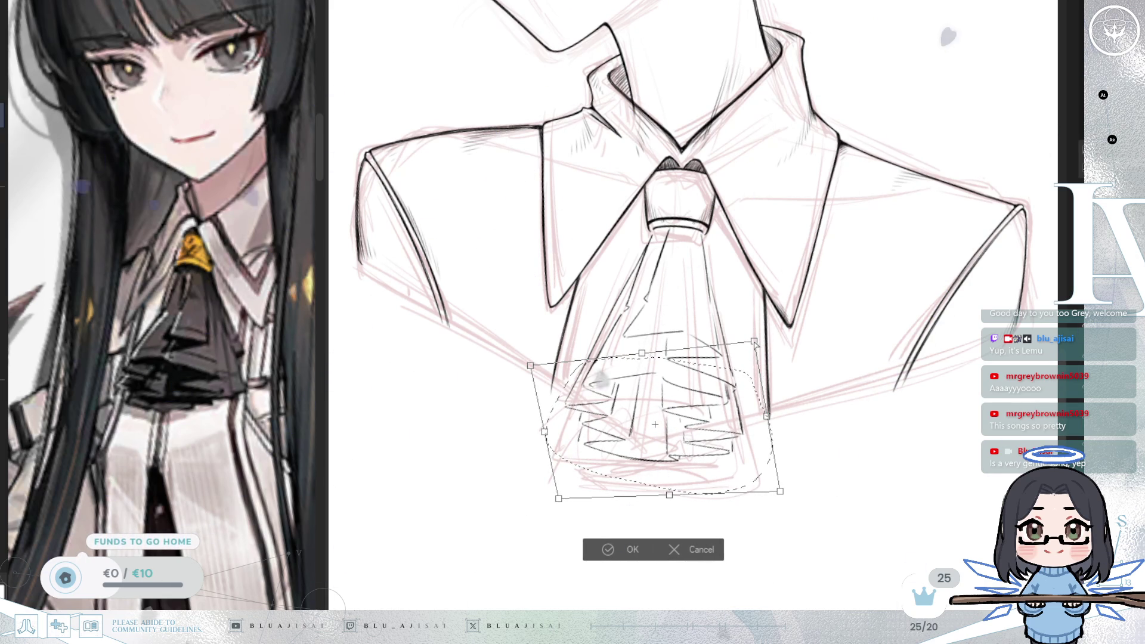
{"action": "left_click_drag", "start_coordinate": [777, 481], "coordinate": [775, 474]}
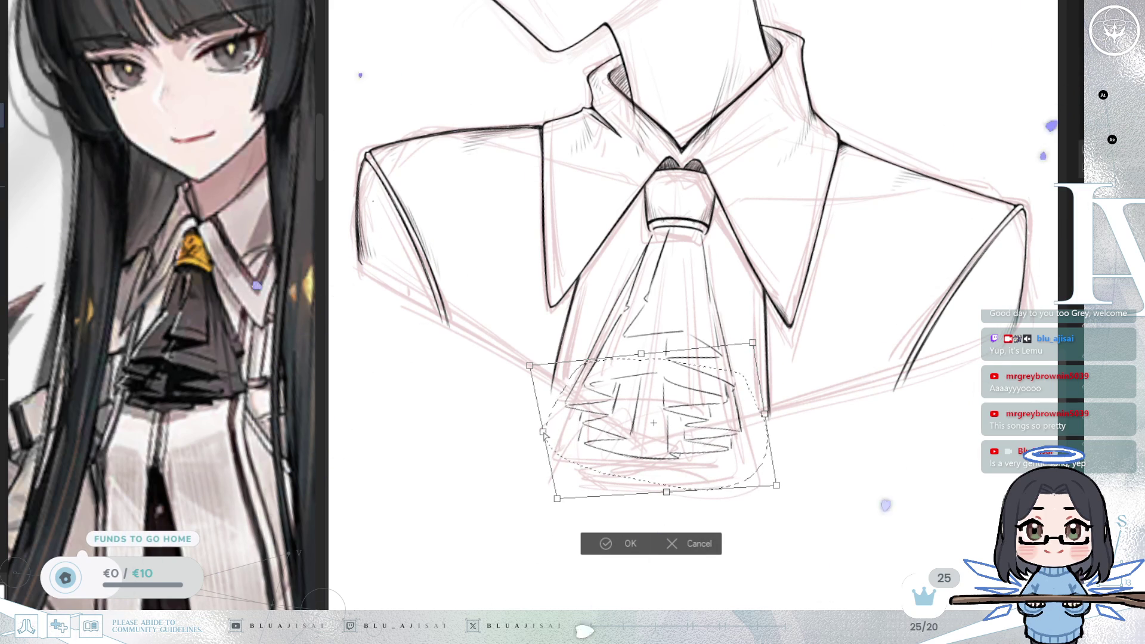
{"action": "left_click_drag", "start_coordinate": [668, 497], "coordinate": [669, 486]}
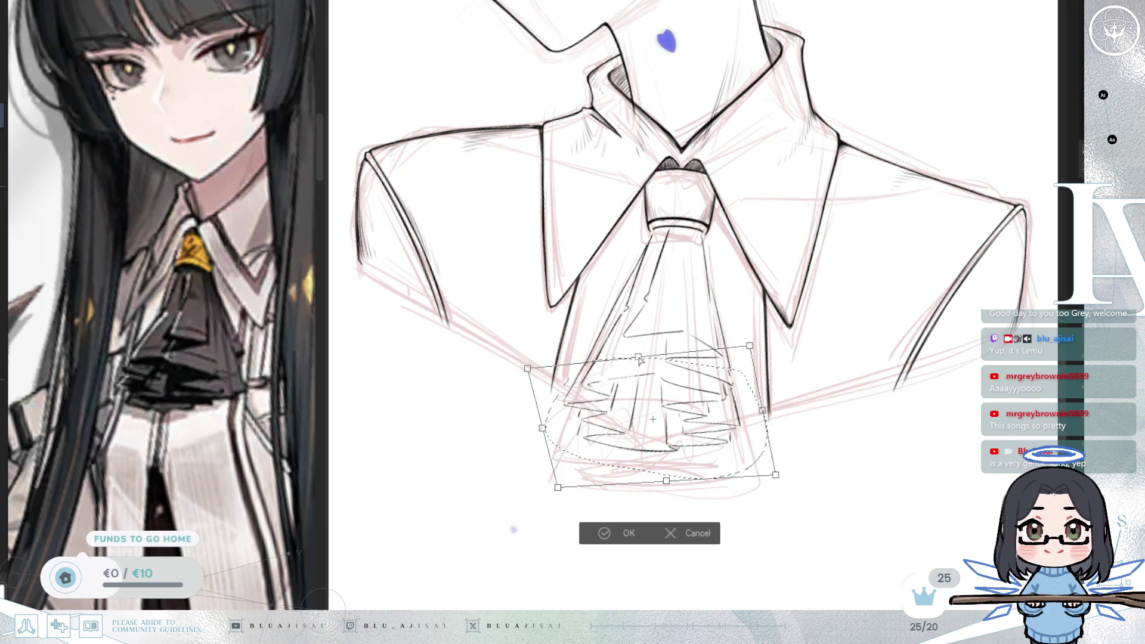
{"action": "left_click_drag", "start_coordinate": [754, 346], "coordinate": [757, 345]}
{"action": "left_click", "coordinate": [629, 533]}
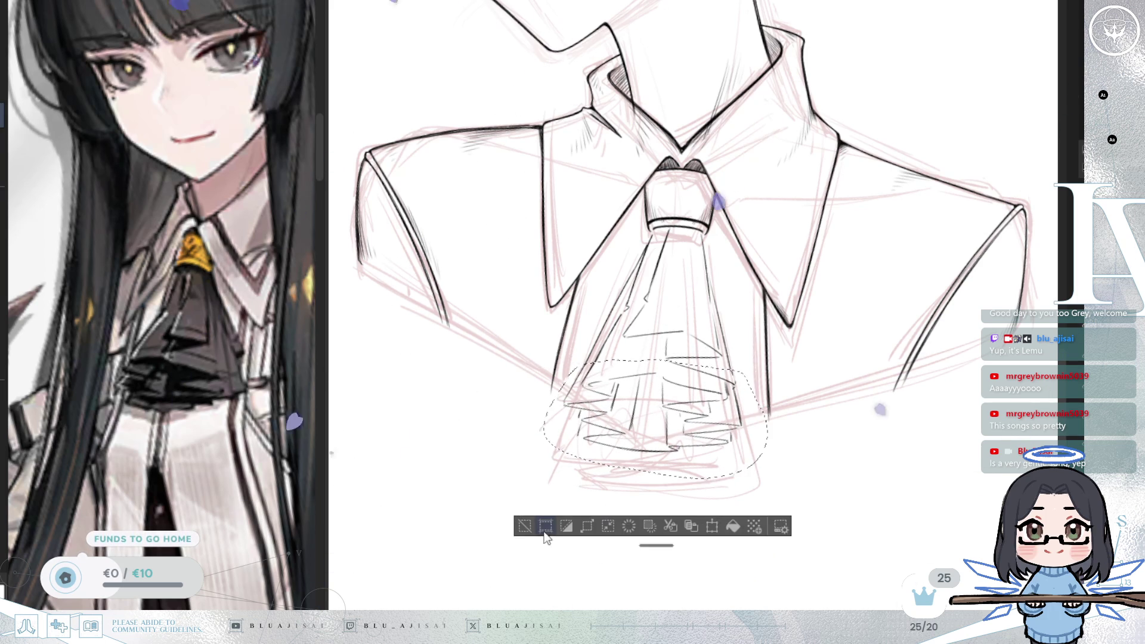
{"action": "scroll", "coordinate": [686, 358], "scroll_direction": "down", "scroll_amount": 3}
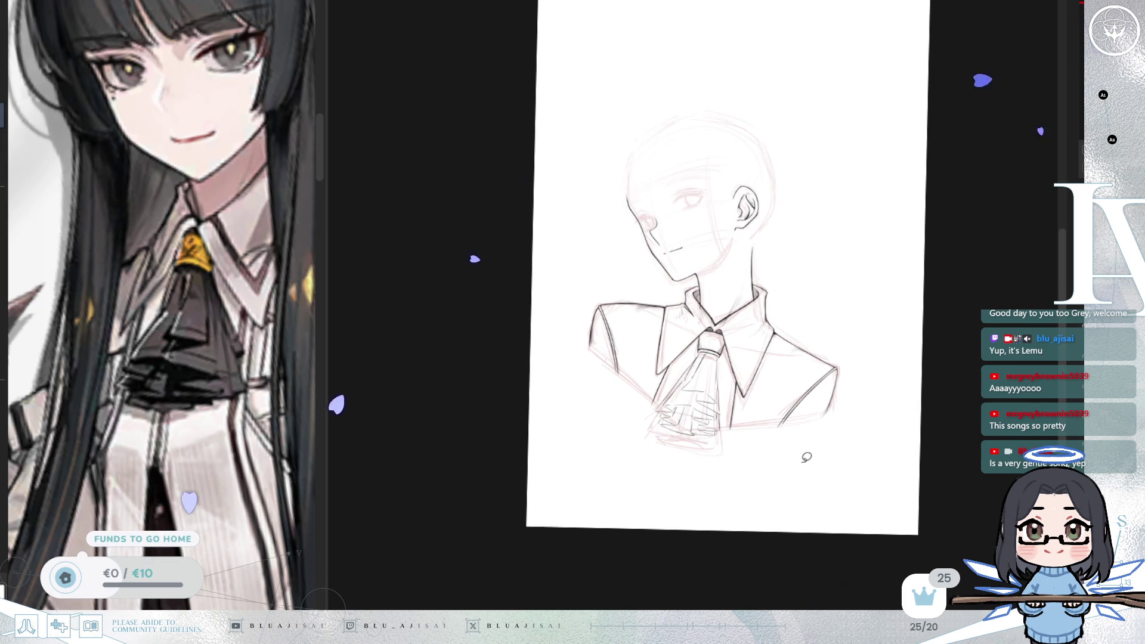
Step: Hide the pink sketch layer, flip the canvas horizontally, and zoom in on the lineart
{"action": "key", "text": "m"}
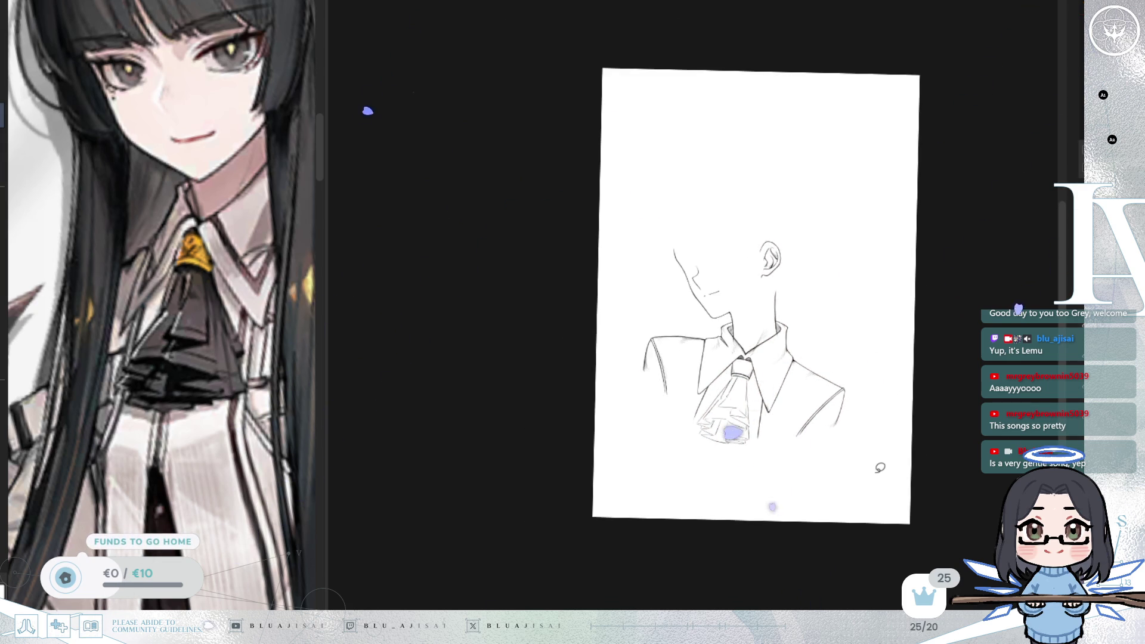
{"action": "key", "text": "m"}
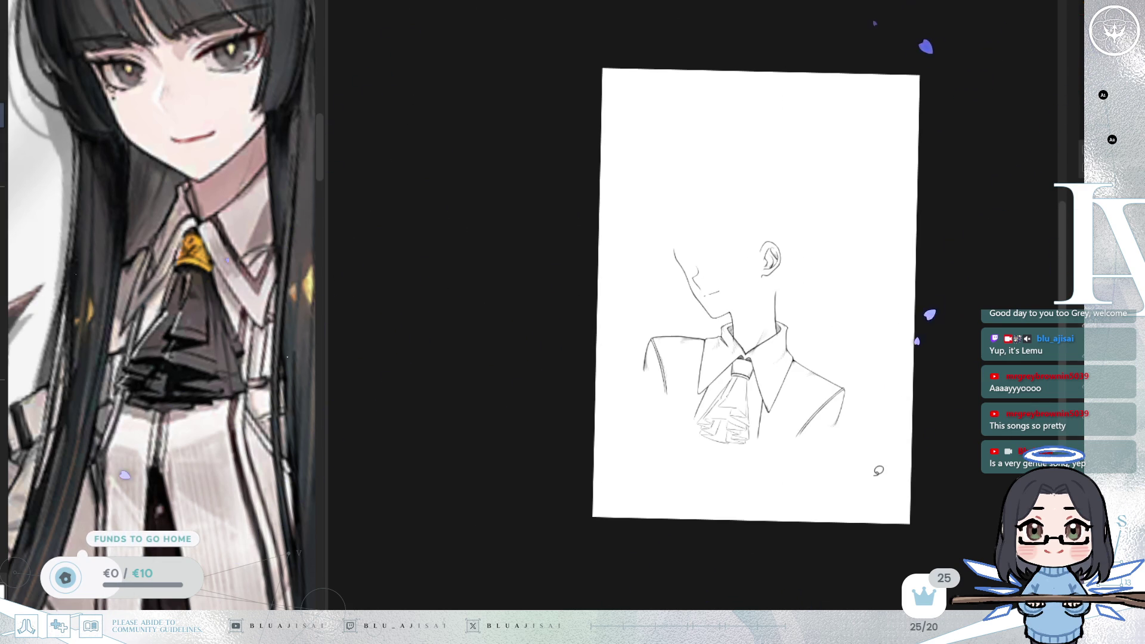
{"action": "scroll", "coordinate": [879, 471], "scroll_direction": "up", "scroll_amount": 5}
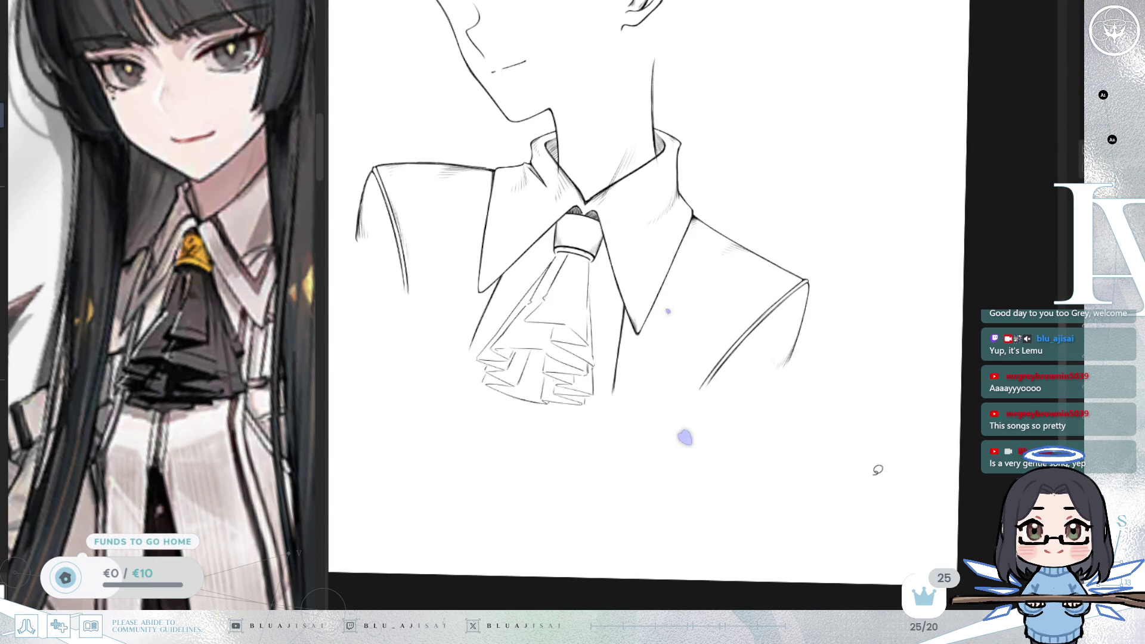
{"action": "scroll", "coordinate": [877, 470], "scroll_direction": "up", "scroll_amount": 3}
Step: Bring the collar and jabot back into view, zoom in, and reset the canvas rotation upright
{"action": "left_click_drag", "start_coordinate": [482, 320], "coordinate": [757, 412]}
{"action": "scroll", "coordinate": [756, 412], "scroll_direction": "up", "scroll_amount": 1}
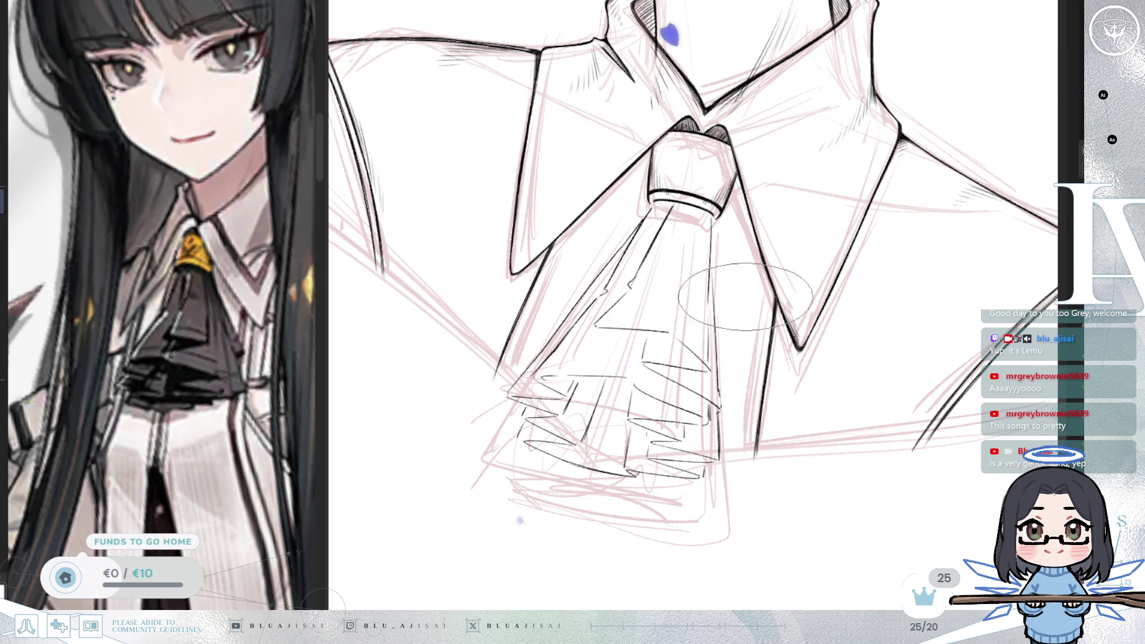
{"action": "key", "text": "Delete"}
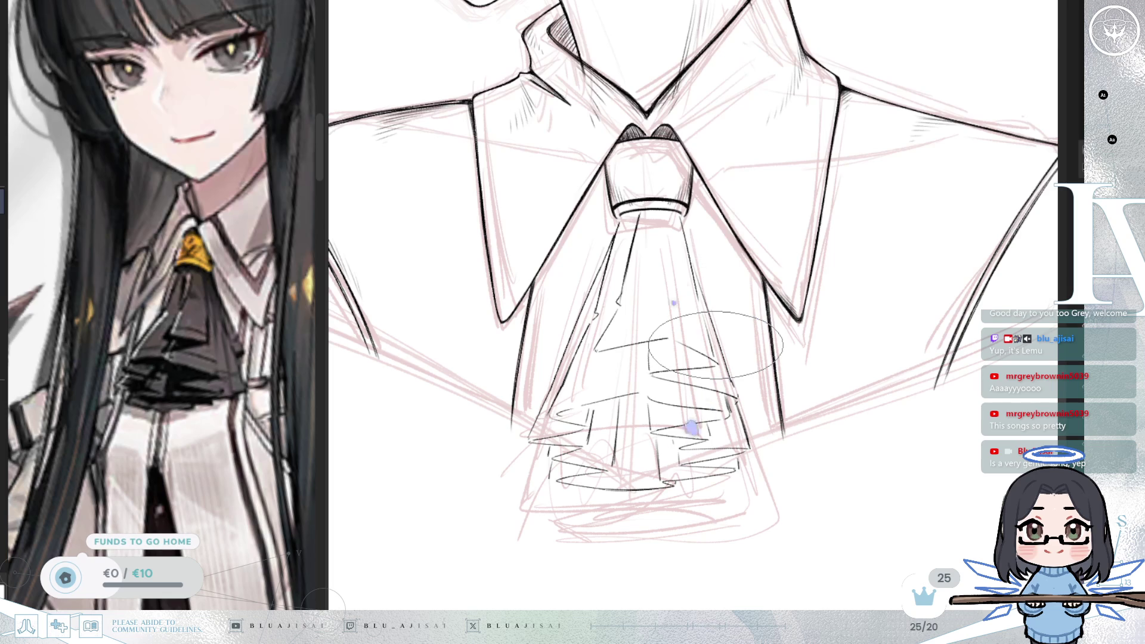
Step: Ink a curved ruffle line on the upper jabot and restore two undone strokes on the tie
{"action": "scroll", "coordinate": [614, 239], "scroll_direction": "up", "scroll_amount": 2}
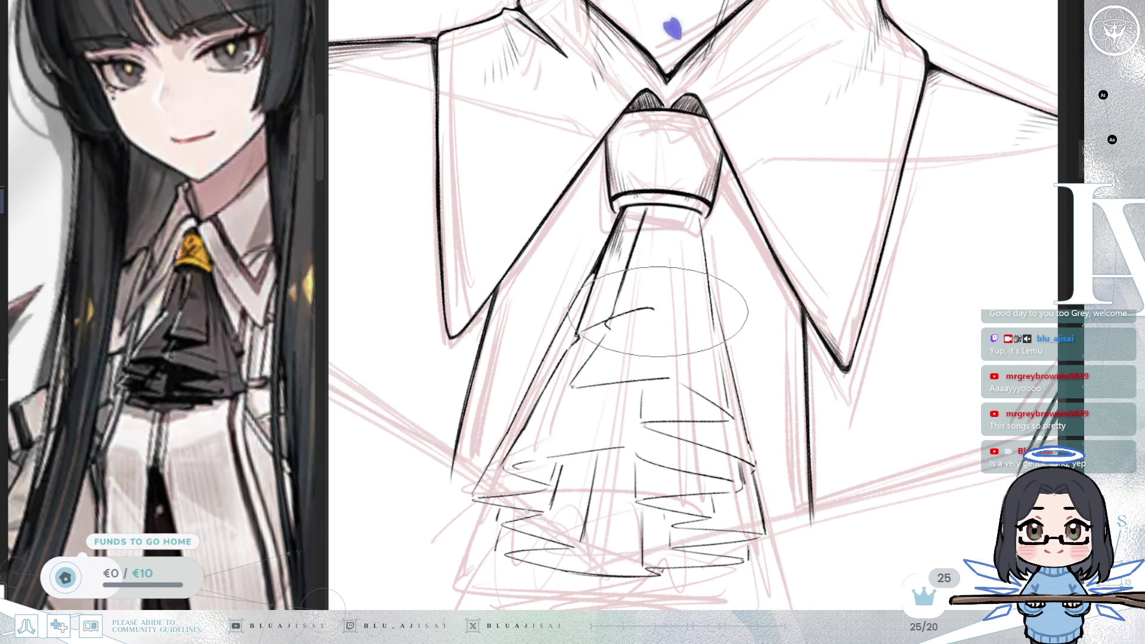
{"action": "mouse_move", "coordinate": [617, 307]}
{"action": "left_mouse_down"}
{"action": "mouse_move", "coordinate": [687, 300]}
{"action": "mouse_move", "coordinate": [696, 320]}
{"action": "mouse_move", "coordinate": [633, 312]}
{"action": "left_mouse_up"}
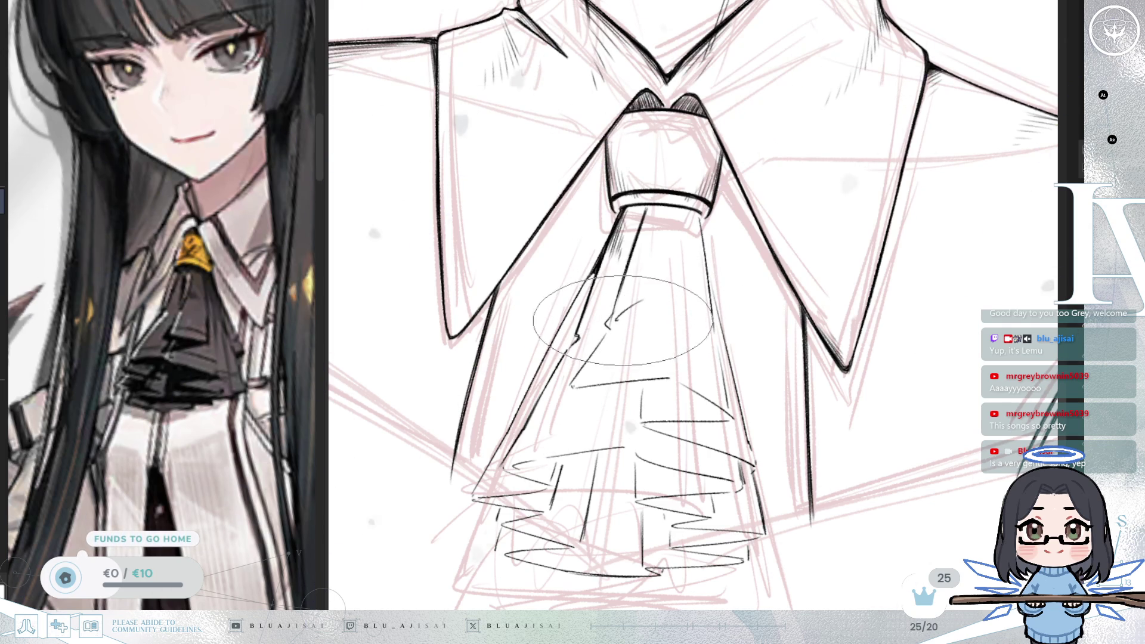
{"action": "key", "text": "ctrl+y"}
{"action": "key", "text": "ctrl+y"}
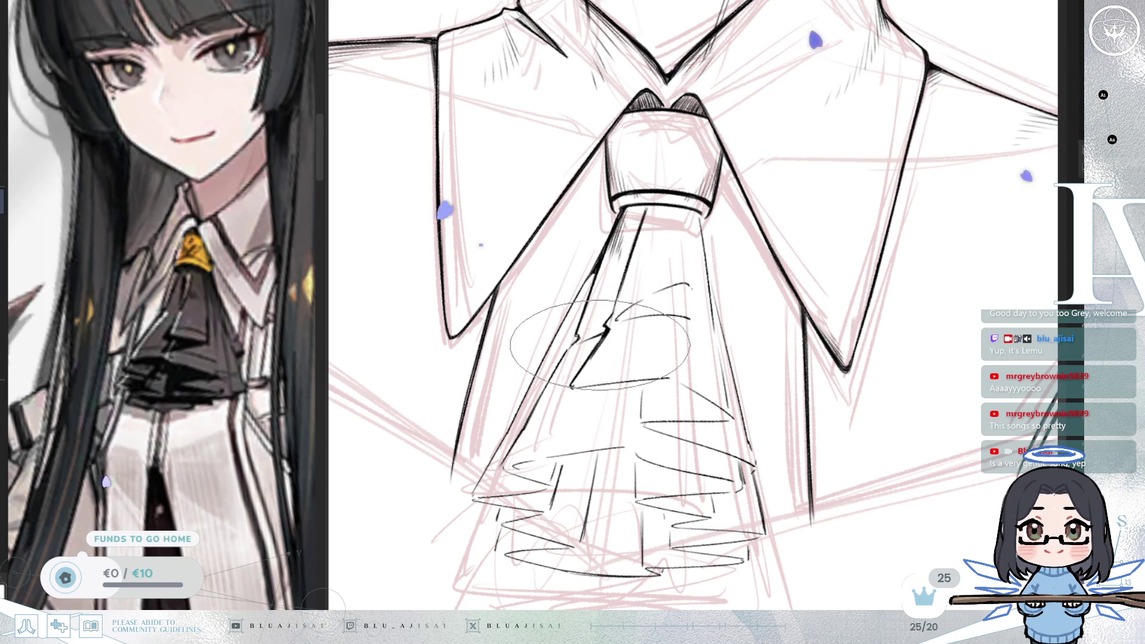
{"action": "scroll", "coordinate": [746, 280], "scroll_direction": "down", "scroll_amount": 1}
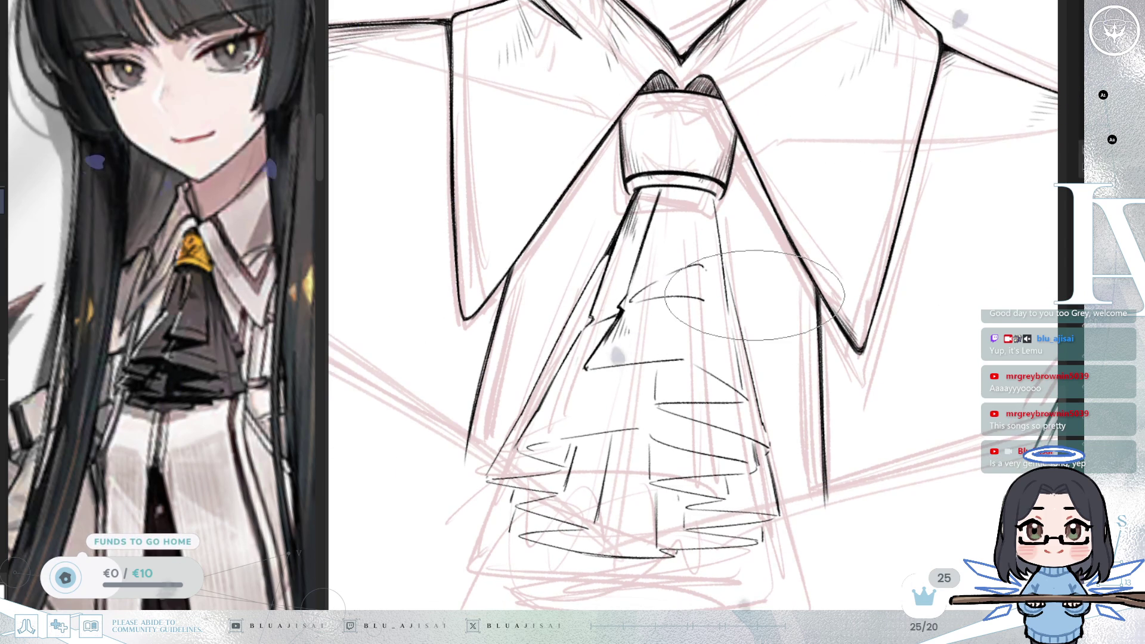
Step: Angle the canvas around the jabot and hatch short shading strokes inside a fold
{"action": "mouse_move", "coordinate": [755, 295]}
{"action": "left_mouse_down"}
{"action": "mouse_move", "coordinate": [614, 281]}
{"action": "mouse_move", "coordinate": [540, 336]}
{"action": "left_mouse_up"}
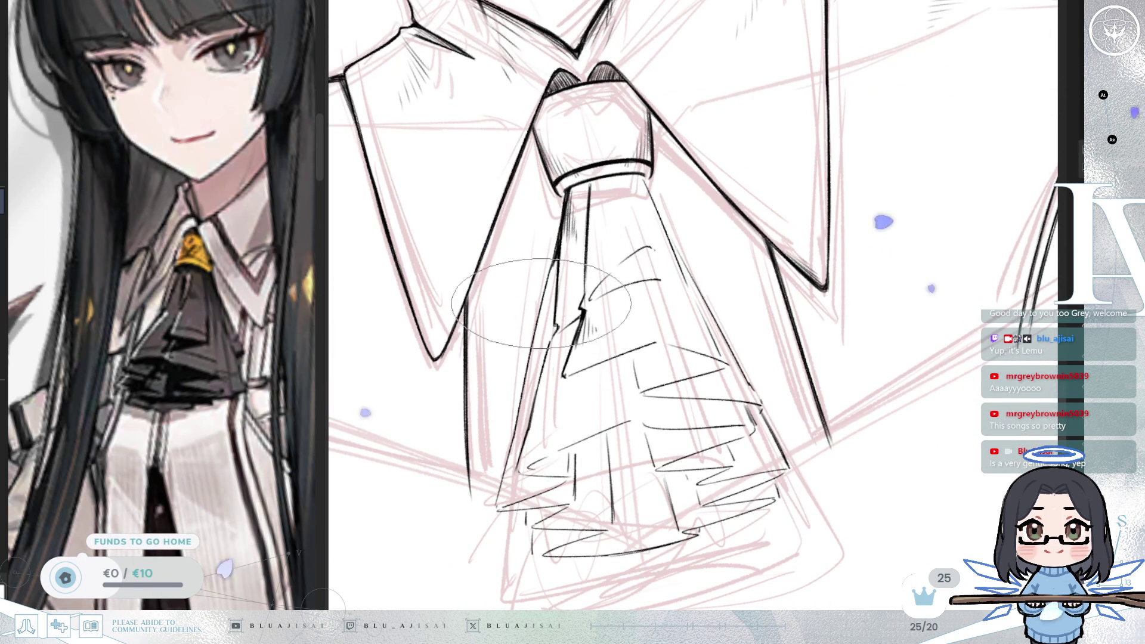
{"action": "mouse_move", "coordinate": [513, 269]}
{"action": "left_mouse_down"}
{"action": "mouse_move", "coordinate": [430, 399]}
{"action": "mouse_move", "coordinate": [489, 268]}
{"action": "mouse_move", "coordinate": [477, 310]}
{"action": "left_mouse_up"}
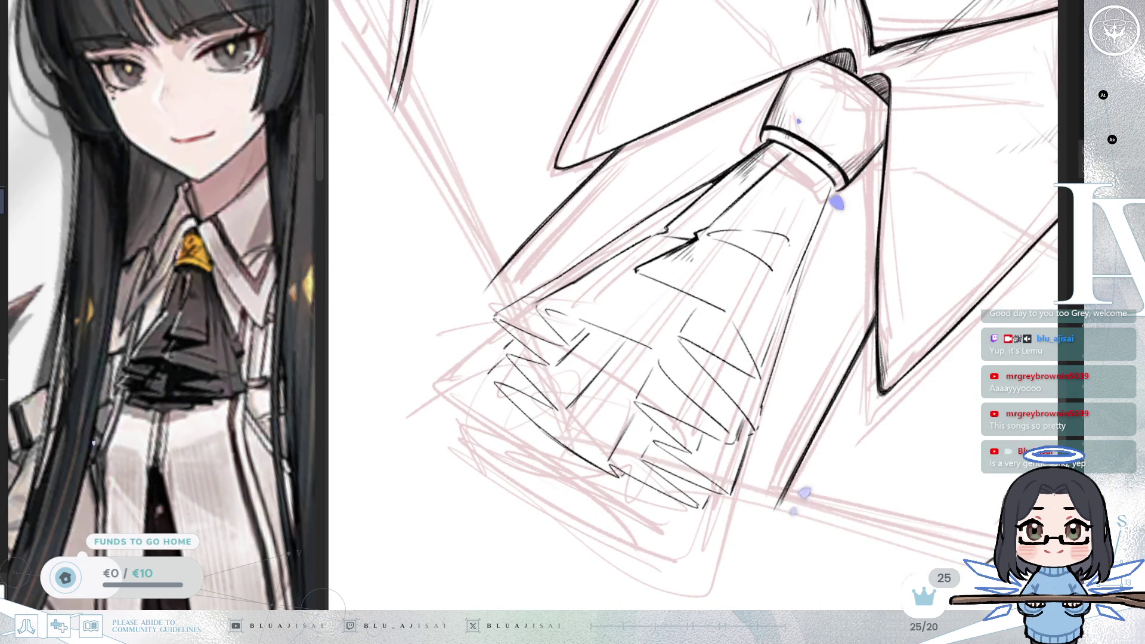
{"action": "left_click_drag", "start_coordinate": [531, 247], "coordinate": [495, 321]}
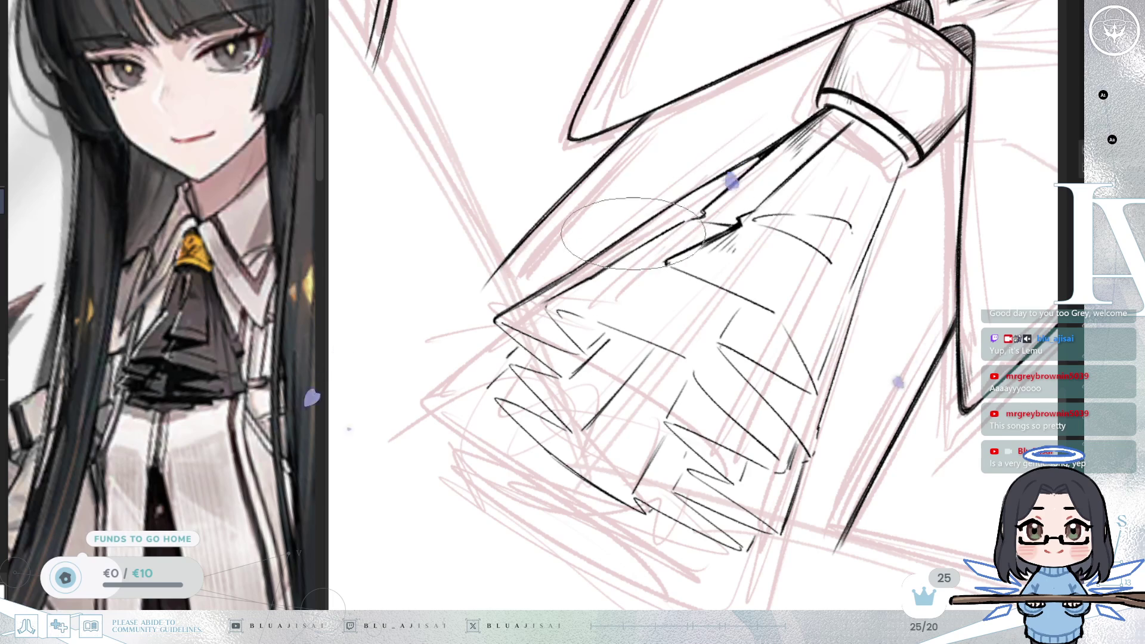
{"action": "mouse_move", "coordinate": [659, 230]}
{"action": "left_mouse_down"}
{"action": "mouse_move", "coordinate": [597, 389]}
{"action": "mouse_move", "coordinate": [591, 301]}
{"action": "left_mouse_up"}
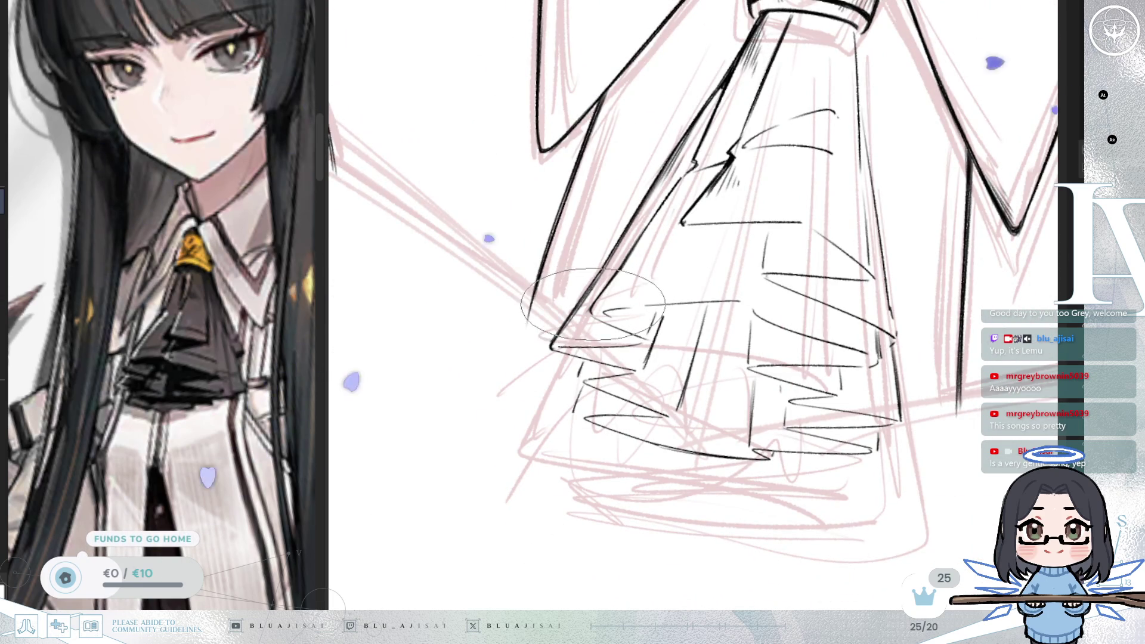
{"action": "mouse_move", "coordinate": [591, 307]}
{"action": "left_mouse_down"}
{"action": "mouse_move", "coordinate": [742, 235]}
{"action": "mouse_move", "coordinate": [622, 246]}
{"action": "left_mouse_up"}
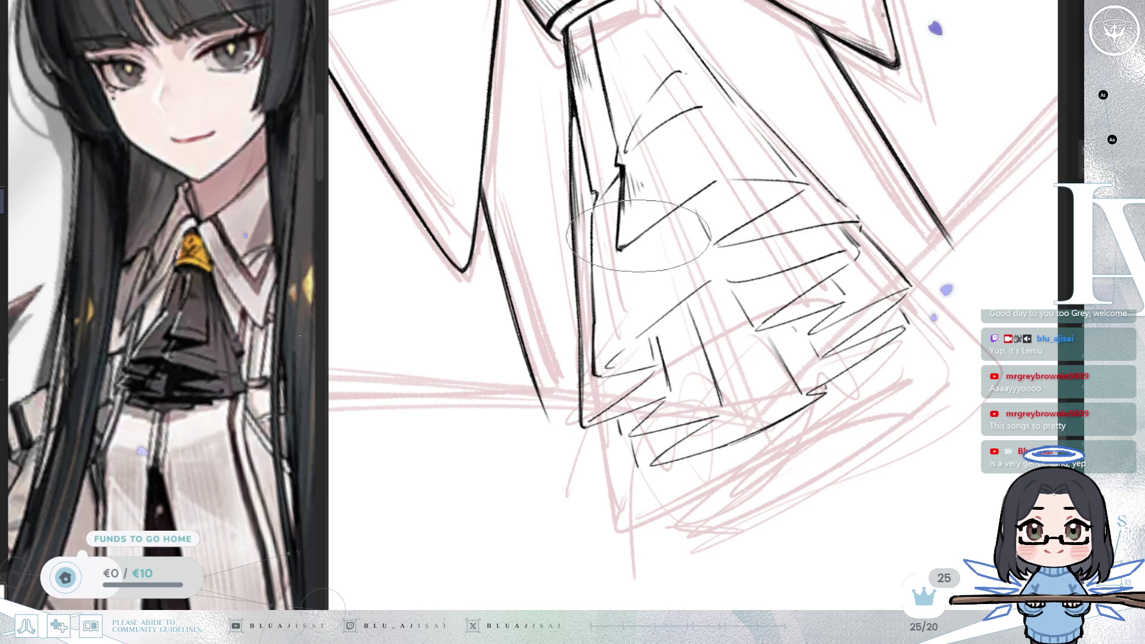
{"action": "left_click_drag", "start_coordinate": [701, 185], "coordinate": [704, 184]}
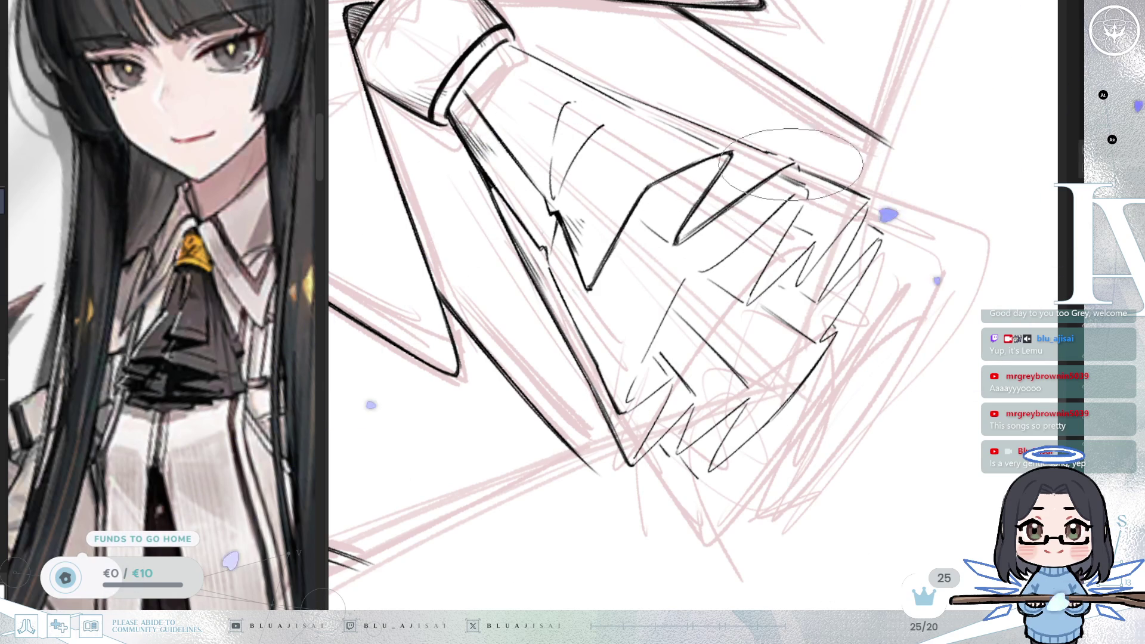
{"action": "mouse_move", "coordinate": [778, 176]}
{"action": "left_mouse_down"}
{"action": "mouse_move", "coordinate": [771, 196]}
{"action": "mouse_move", "coordinate": [770, 179]}
{"action": "mouse_move", "coordinate": [841, 167]}
{"action": "mouse_move", "coordinate": [598, 285]}
{"action": "mouse_move", "coordinate": [602, 263]}
{"action": "left_mouse_up"}
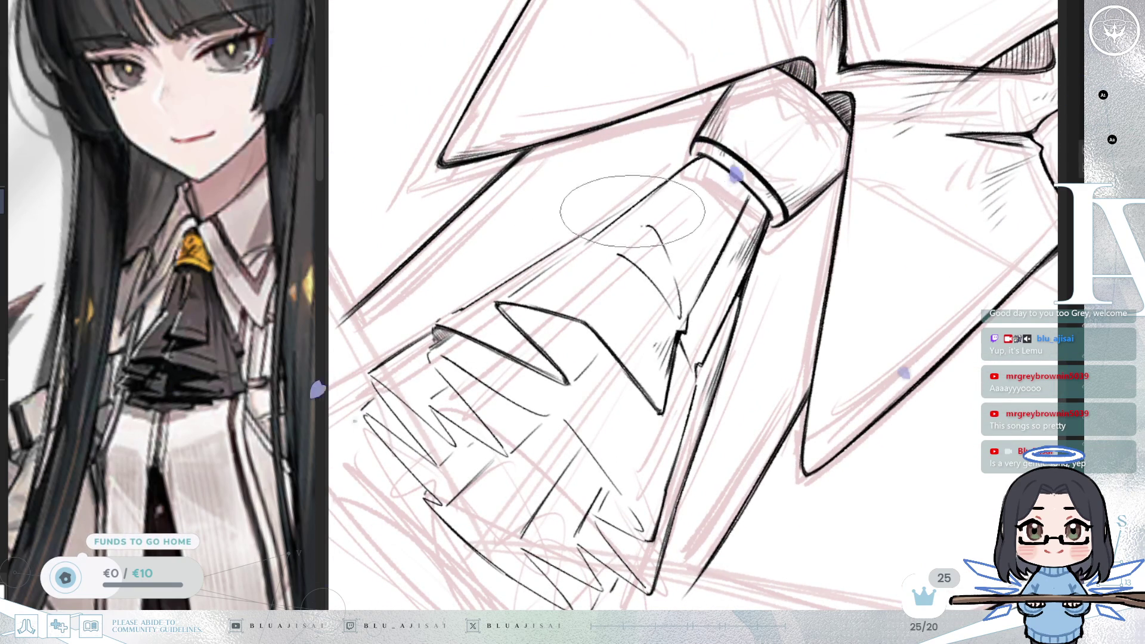
{"action": "mouse_move", "coordinate": [605, 226]}
{"action": "left_mouse_down"}
{"action": "mouse_move", "coordinate": [588, 248]}
{"action": "mouse_move", "coordinate": [593, 272]}
{"action": "left_mouse_up"}
Step: Recentre the view on the lowest ruffle tiers and rotate the canvas for inking them
{"action": "left_click_drag", "start_coordinate": [895, 128], "coordinate": [784, 158]}
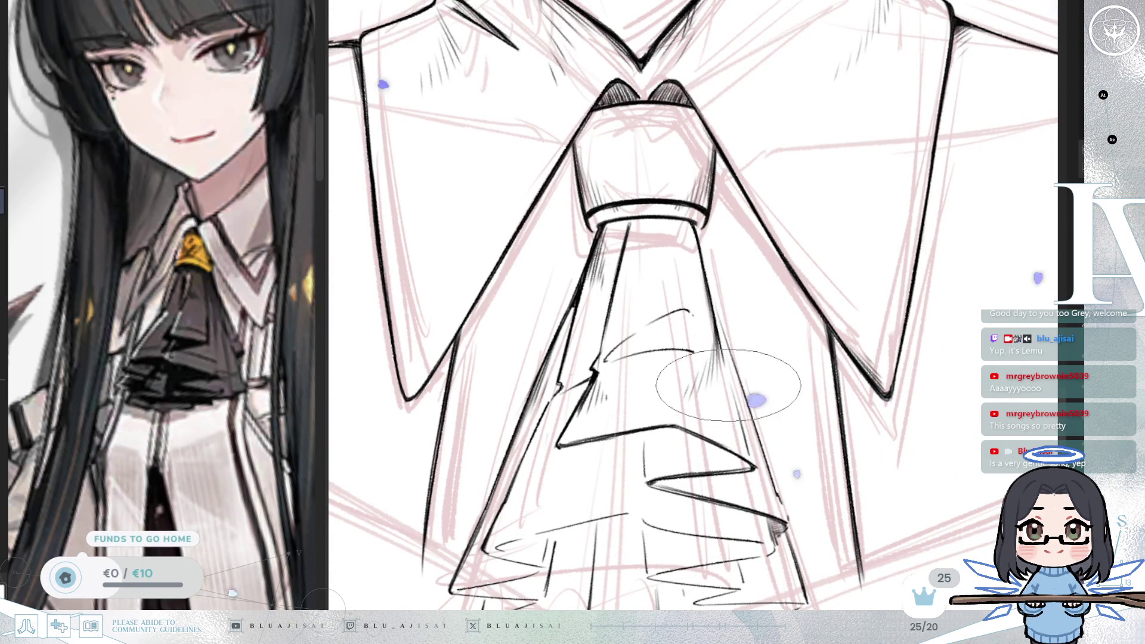
{"action": "left_click_drag", "start_coordinate": [752, 359], "coordinate": [736, 120]}
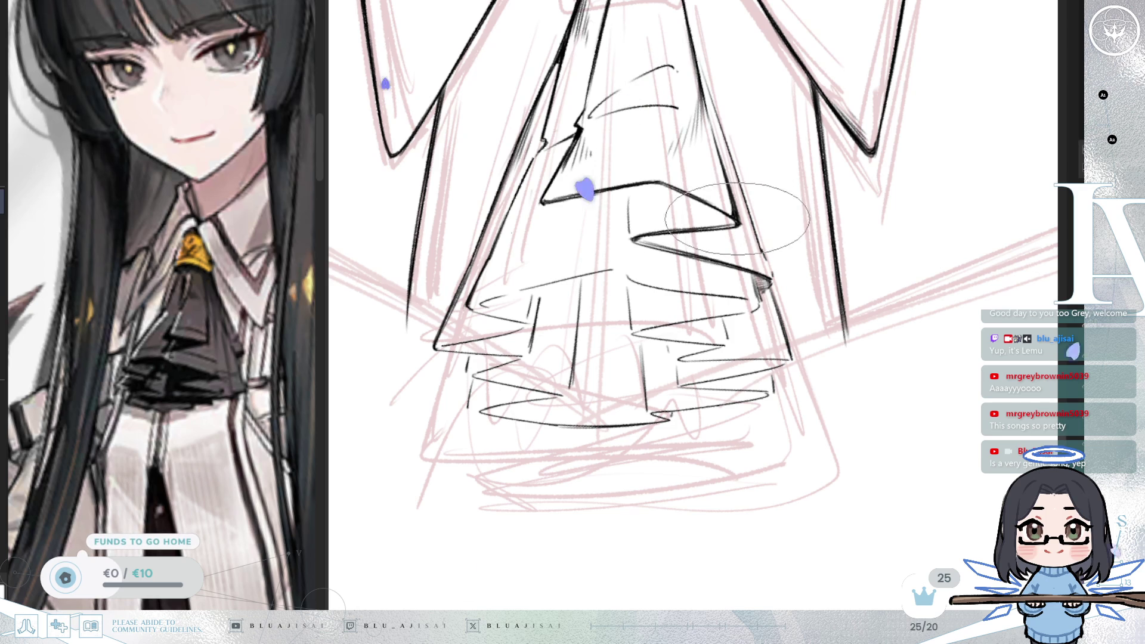
{"action": "scroll", "coordinate": [734, 203], "scroll_direction": "up", "scroll_amount": 2}
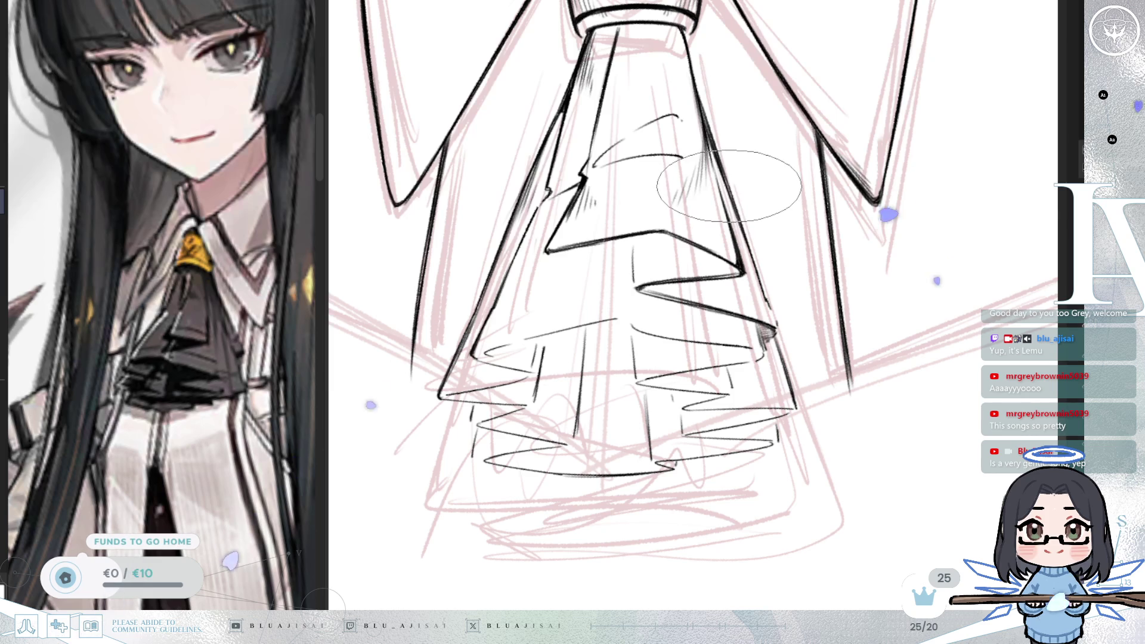
{"action": "left_click_drag", "start_coordinate": [735, 189], "coordinate": [777, 173]}
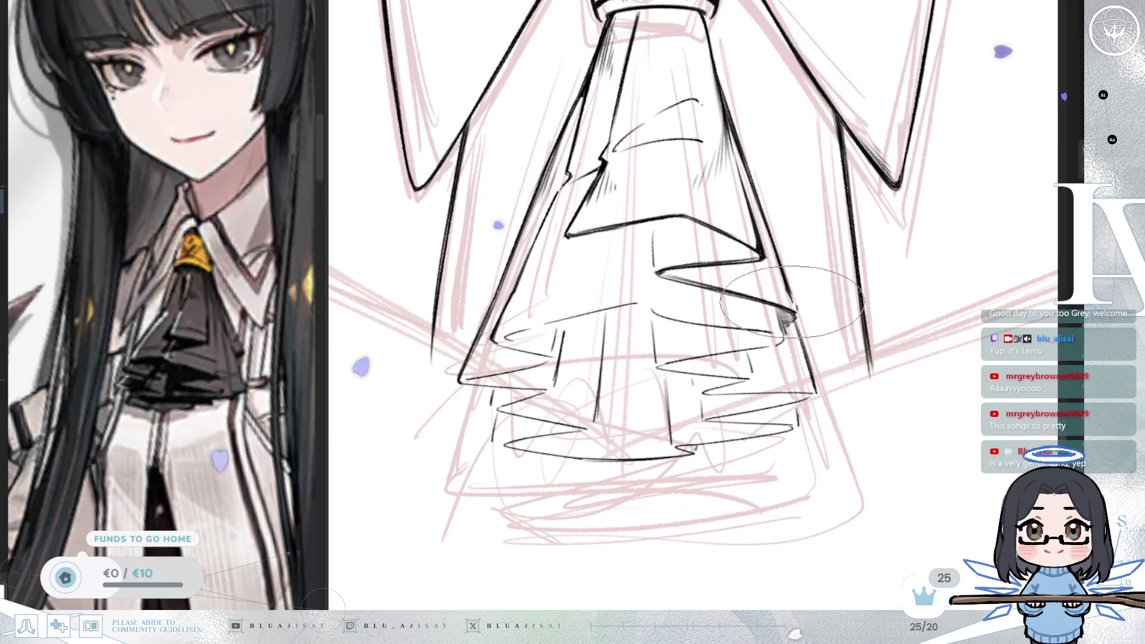
{"action": "left_click_drag", "start_coordinate": [831, 288], "coordinate": [920, 197]}
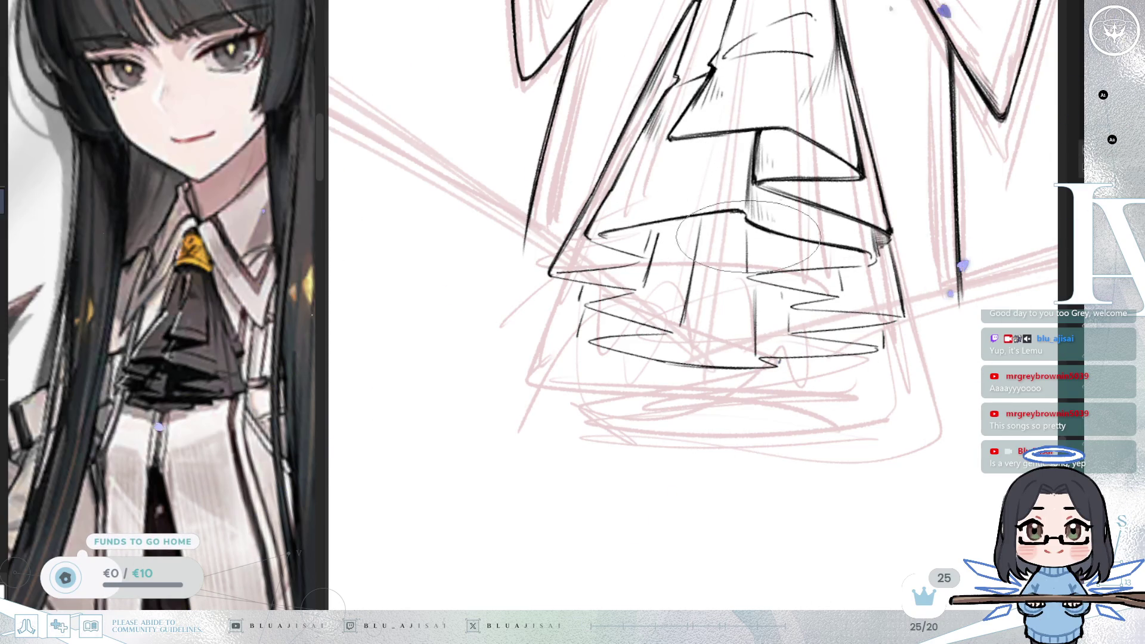
{"action": "key", "text": "Delete"}
{"action": "left_click_drag", "start_coordinate": [667, 269], "coordinate": [555, 365]}
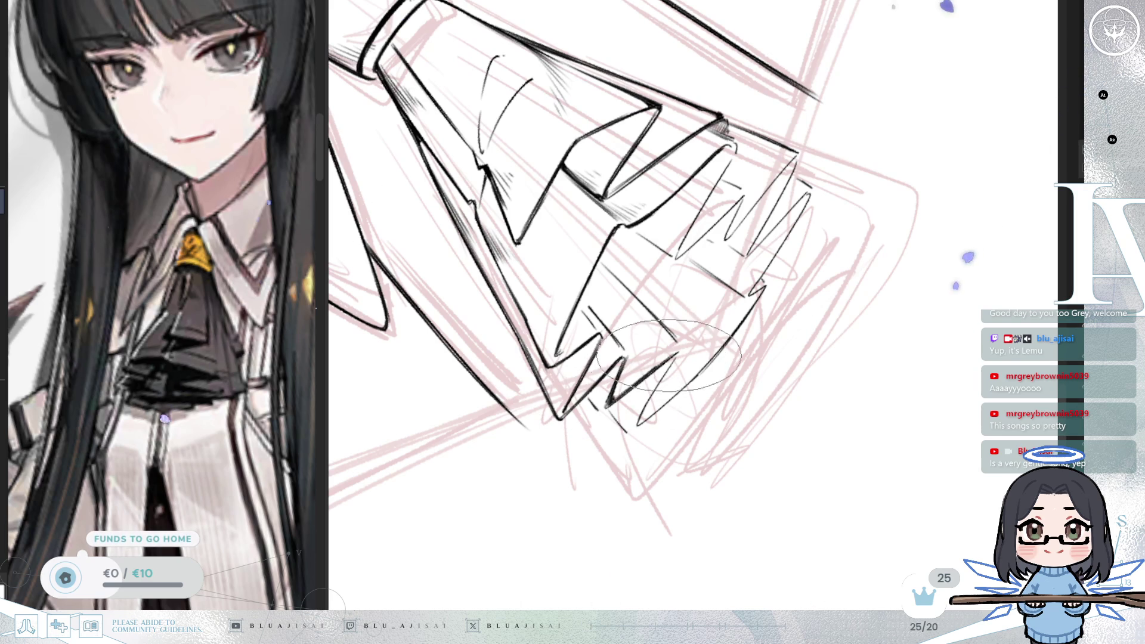
Step: Ink the lowest jabot ruffle tier with bold zigzag edges, rotating the canvas between strokes
{"action": "left_click_drag", "start_coordinate": [625, 356], "coordinate": [614, 263]}
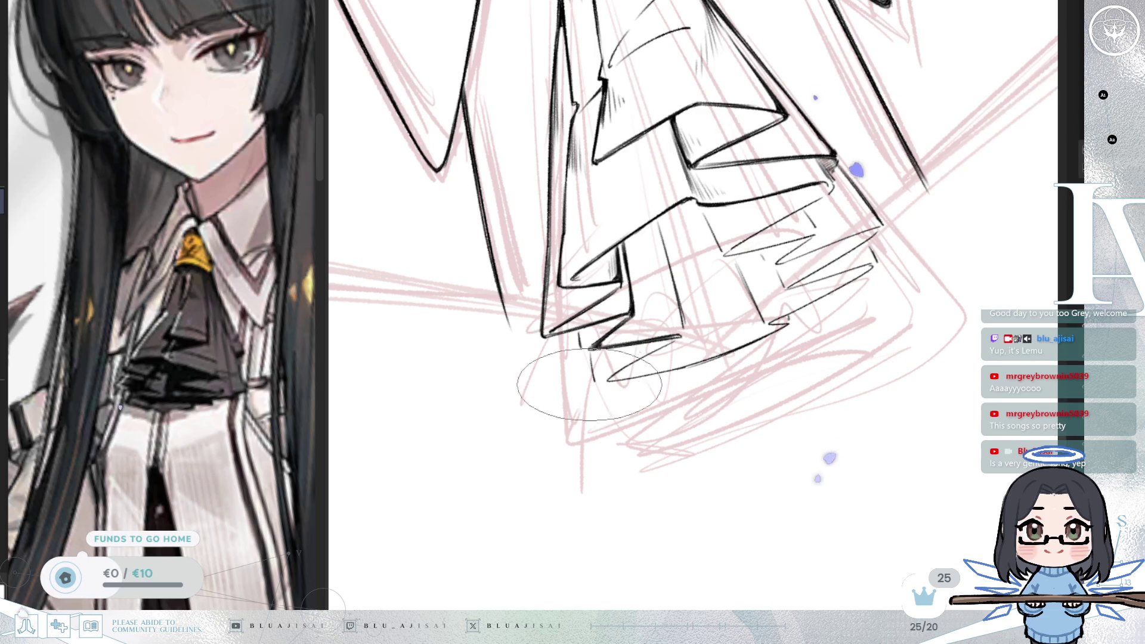
{"action": "left_click_drag", "start_coordinate": [580, 373], "coordinate": [582, 292]}
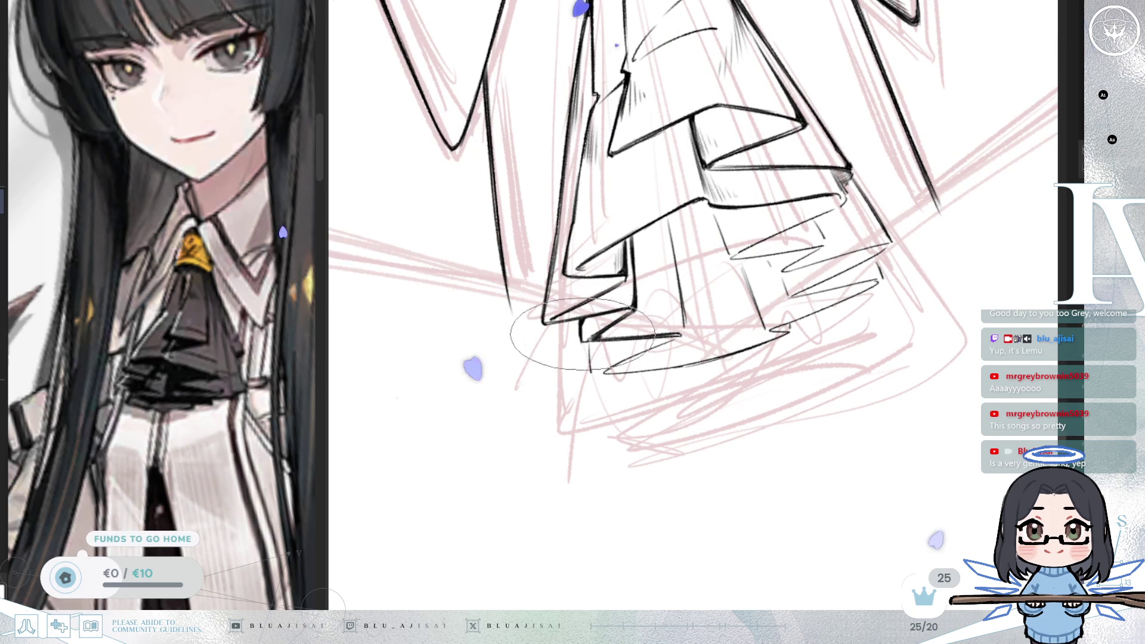
{"action": "left_click_drag", "start_coordinate": [620, 316], "coordinate": [615, 376]}
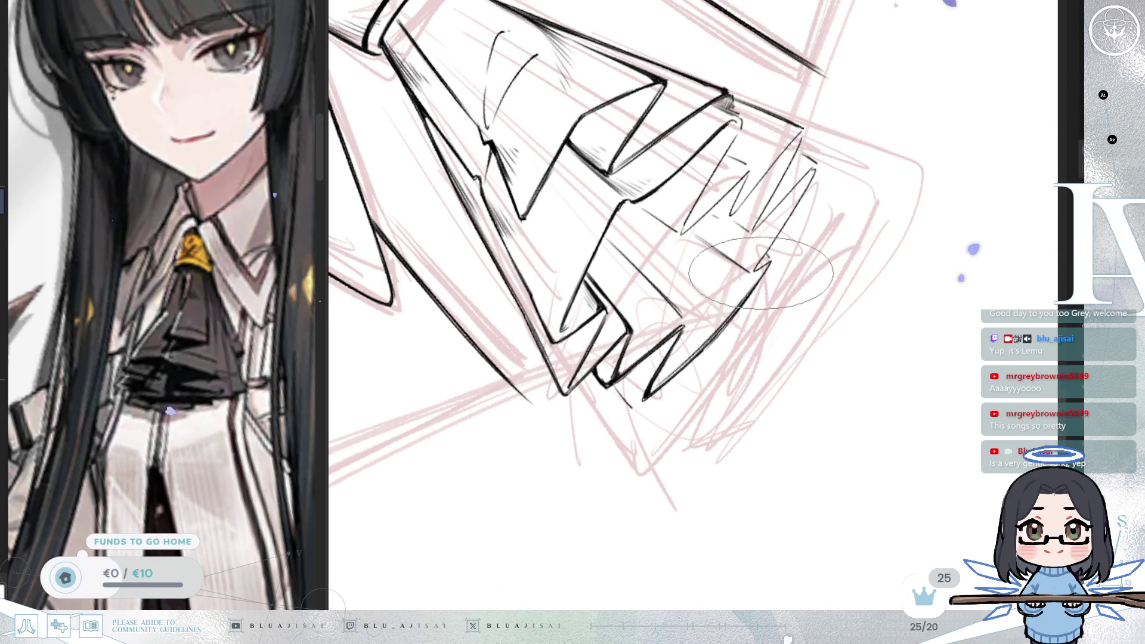
{"action": "mouse_move", "coordinate": [747, 293]}
{"action": "left_mouse_down"}
{"action": "mouse_move", "coordinate": [609, 341]}
{"action": "mouse_move", "coordinate": [635, 351]}
{"action": "mouse_move", "coordinate": [661, 336]}
{"action": "left_mouse_up"}
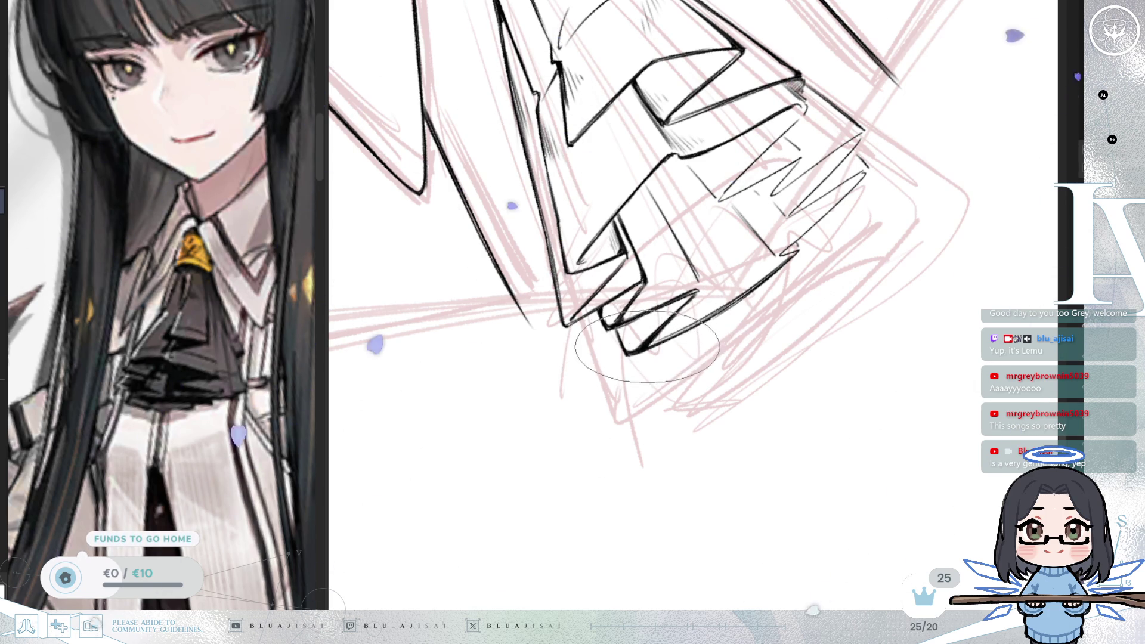
{"action": "key", "text": "5"}
{"action": "left_click_drag", "start_coordinate": [759, 255], "coordinate": [639, 356]}
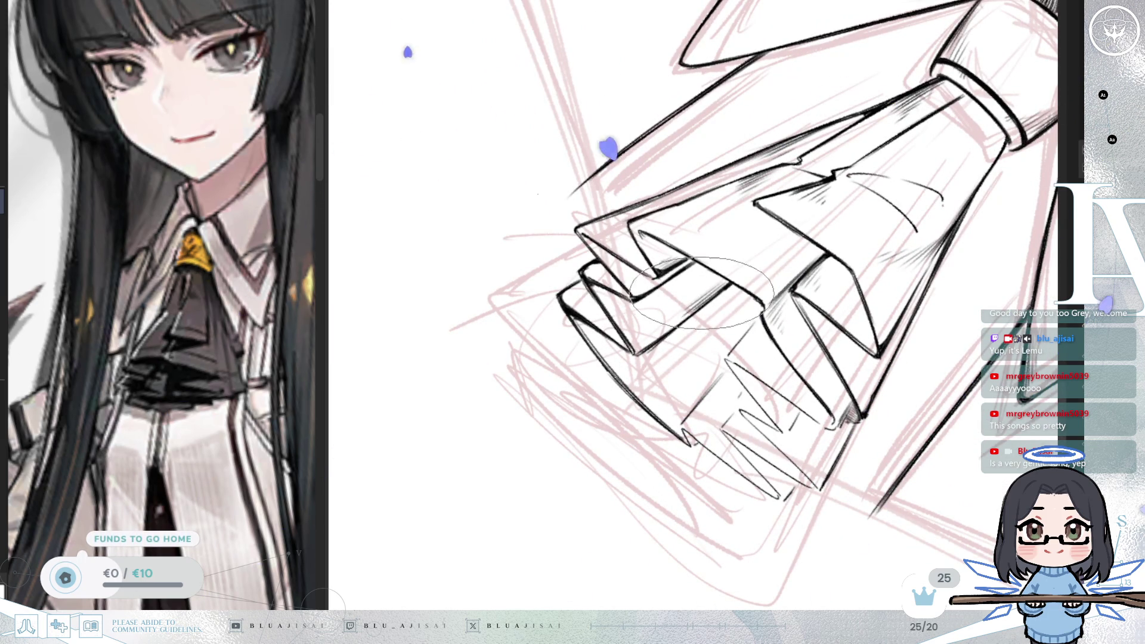
{"action": "key", "text": "4"}
{"action": "key", "text": "4"}
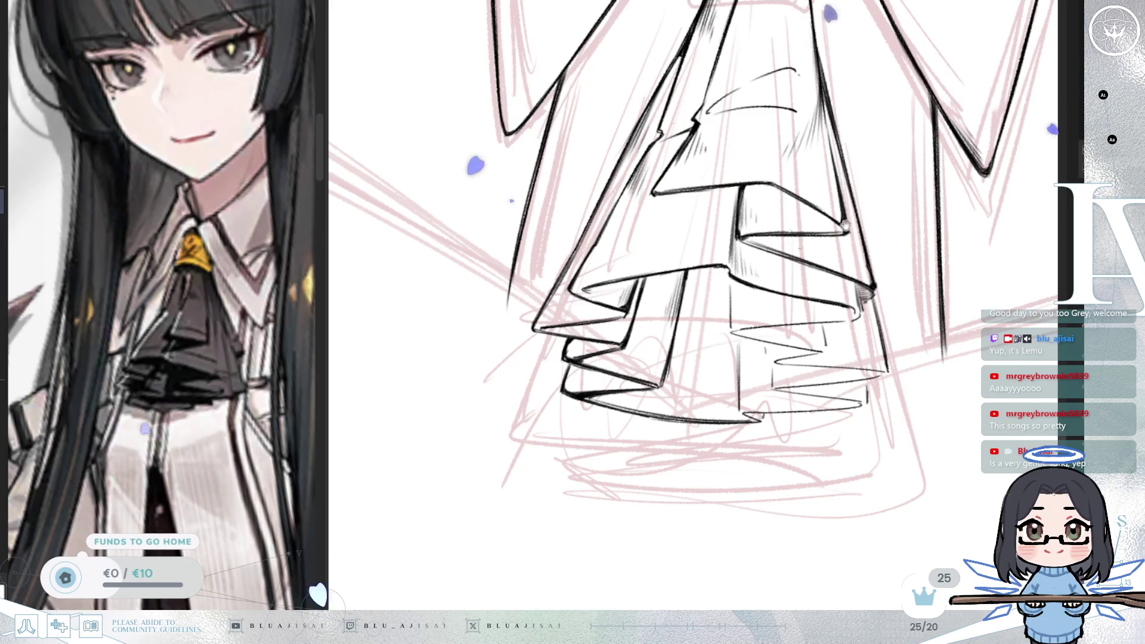
Step: Ink and hatch the right-side ruffle tiers, darkening a short fold line, with the canvas mirrored and rotated
{"action": "key", "text": "m"}
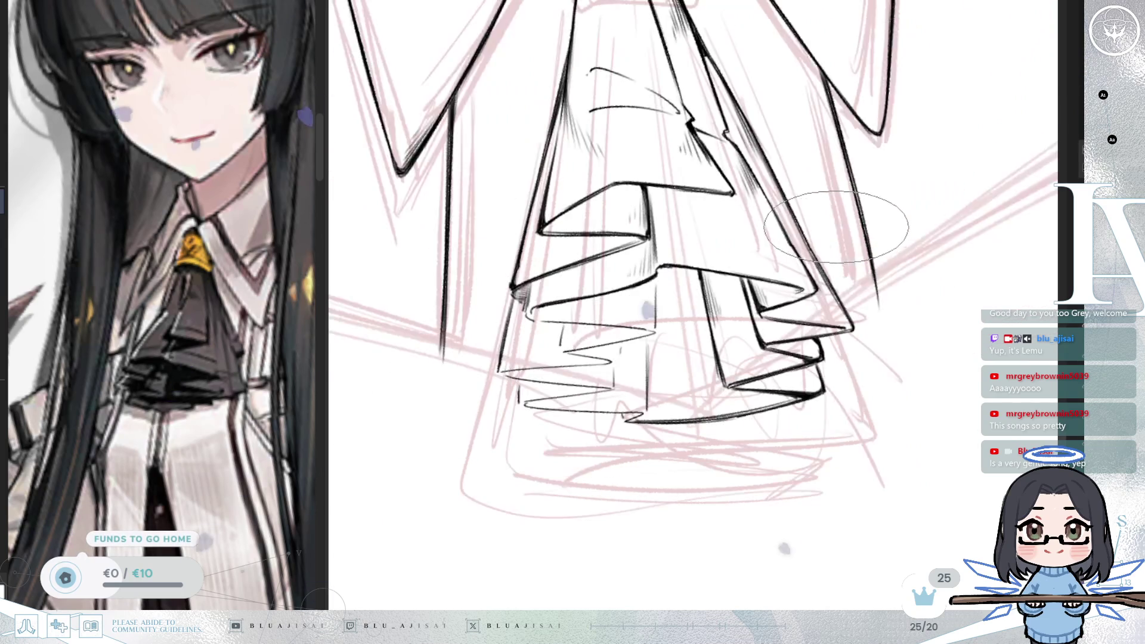
{"action": "left_click_drag", "start_coordinate": [759, 305], "coordinate": [838, 316]}
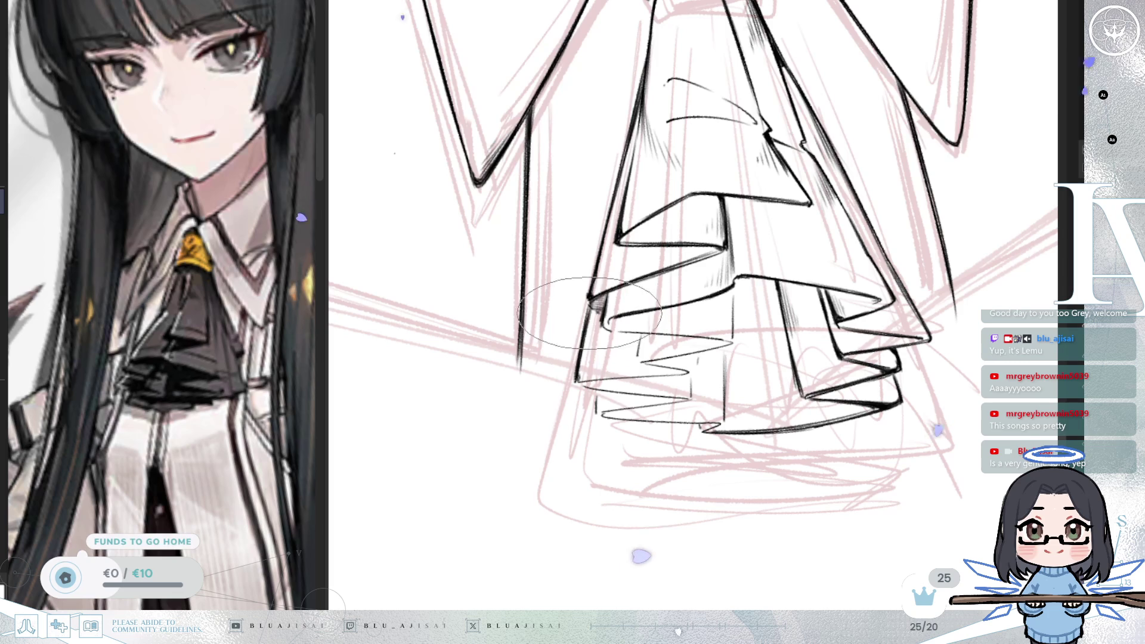
{"action": "mouse_move", "coordinate": [581, 367]}
{"action": "left_mouse_down"}
{"action": "mouse_move", "coordinate": [729, 348]}
{"action": "mouse_move", "coordinate": [621, 363]}
{"action": "left_mouse_up"}
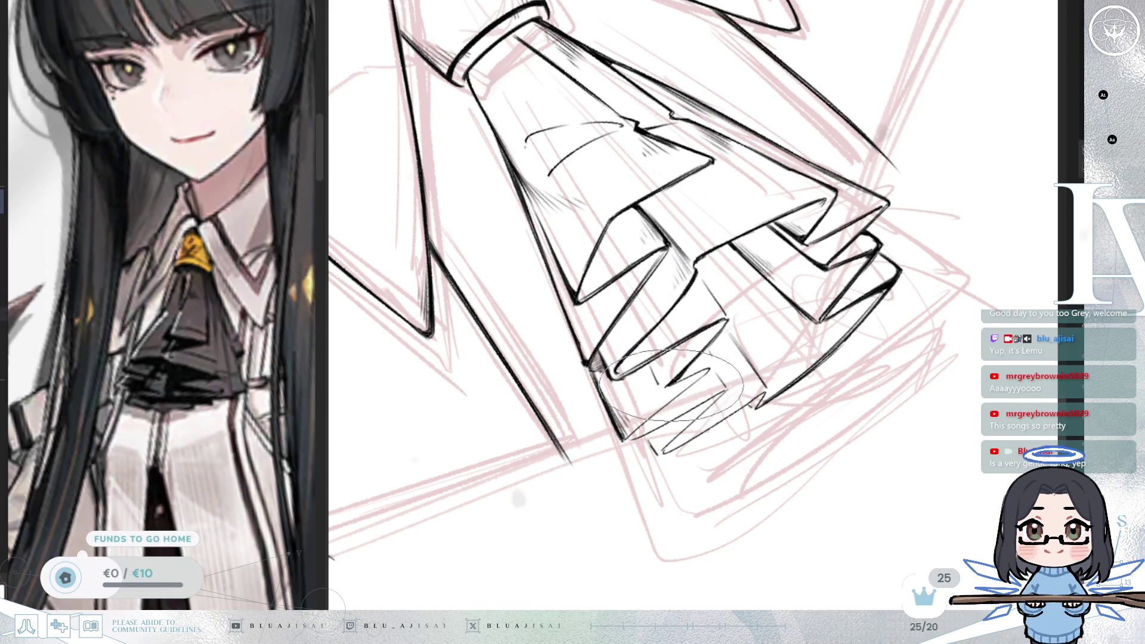
{"action": "mouse_move", "coordinate": [677, 380]}
{"action": "left_mouse_down"}
{"action": "mouse_move", "coordinate": [710, 207]}
{"action": "mouse_move", "coordinate": [686, 239]}
{"action": "left_mouse_up"}
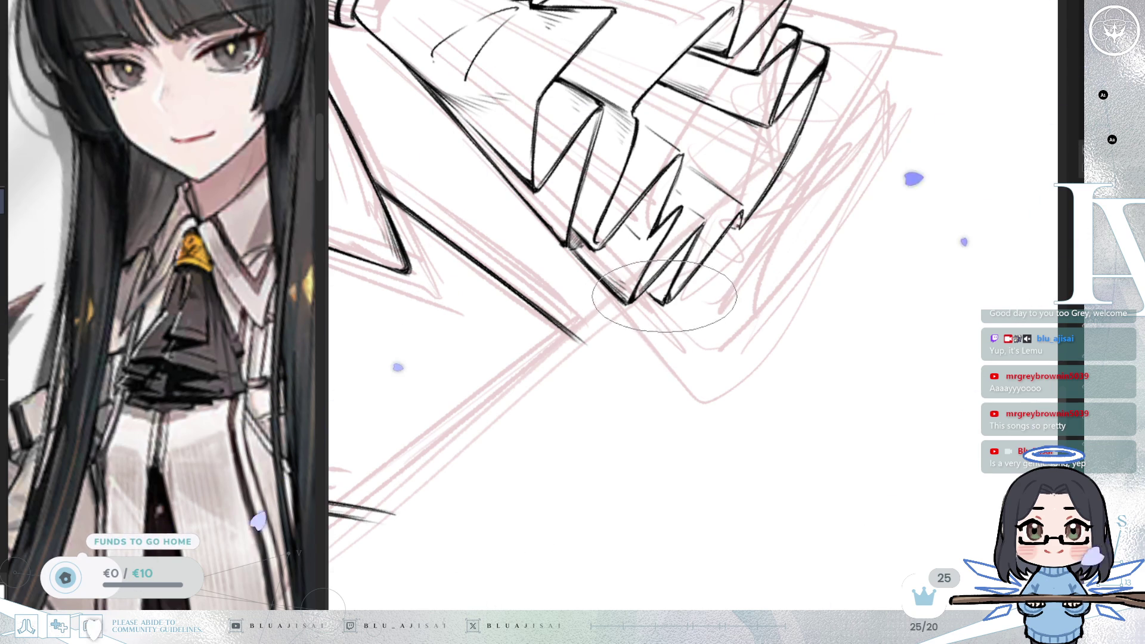
{"action": "left_click_drag", "start_coordinate": [664, 301], "coordinate": [759, 200]}
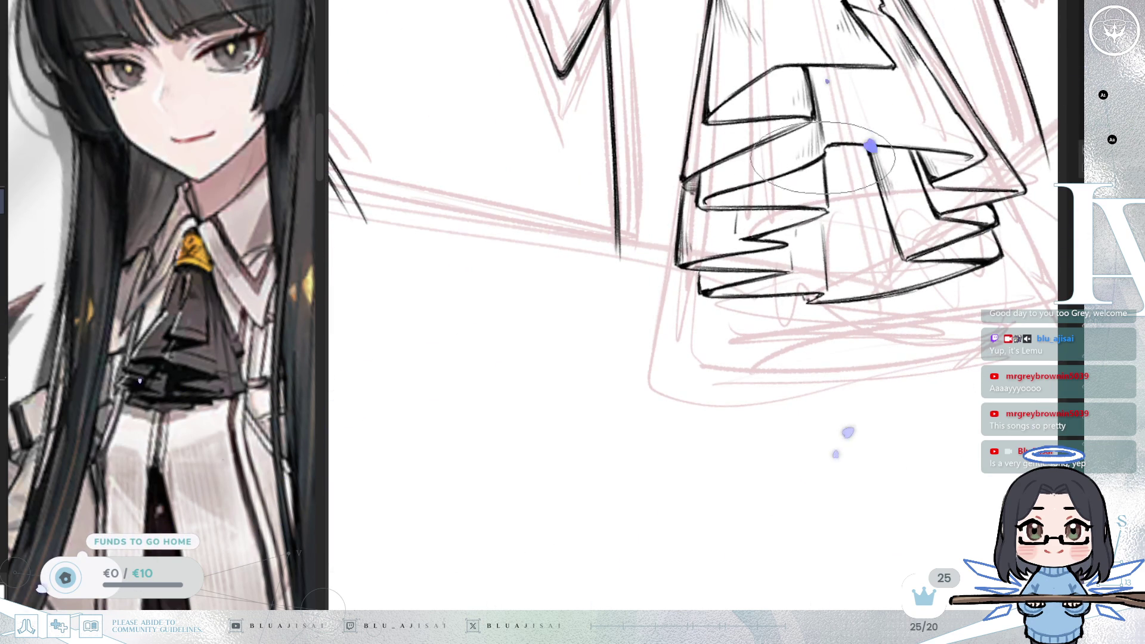
{"action": "mouse_move", "coordinate": [827, 186]}
{"action": "left_mouse_down"}
{"action": "mouse_move", "coordinate": [678, 162]}
{"action": "mouse_move", "coordinate": [675, 219]}
{"action": "left_mouse_up"}
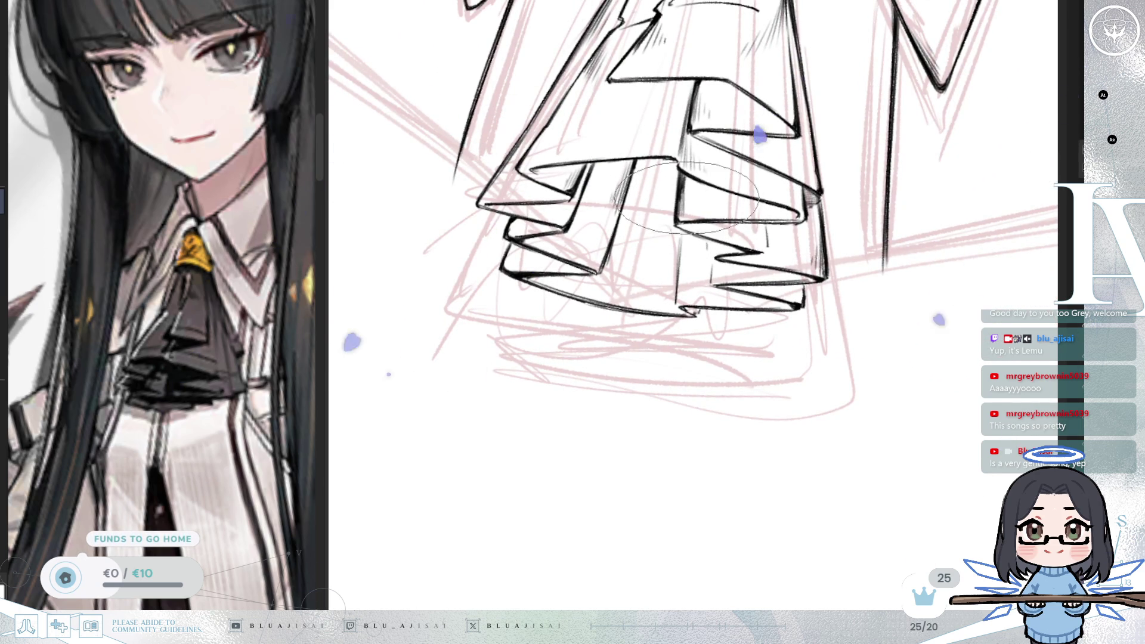
{"action": "left_click_drag", "start_coordinate": [767, 224], "coordinate": [764, 250]}
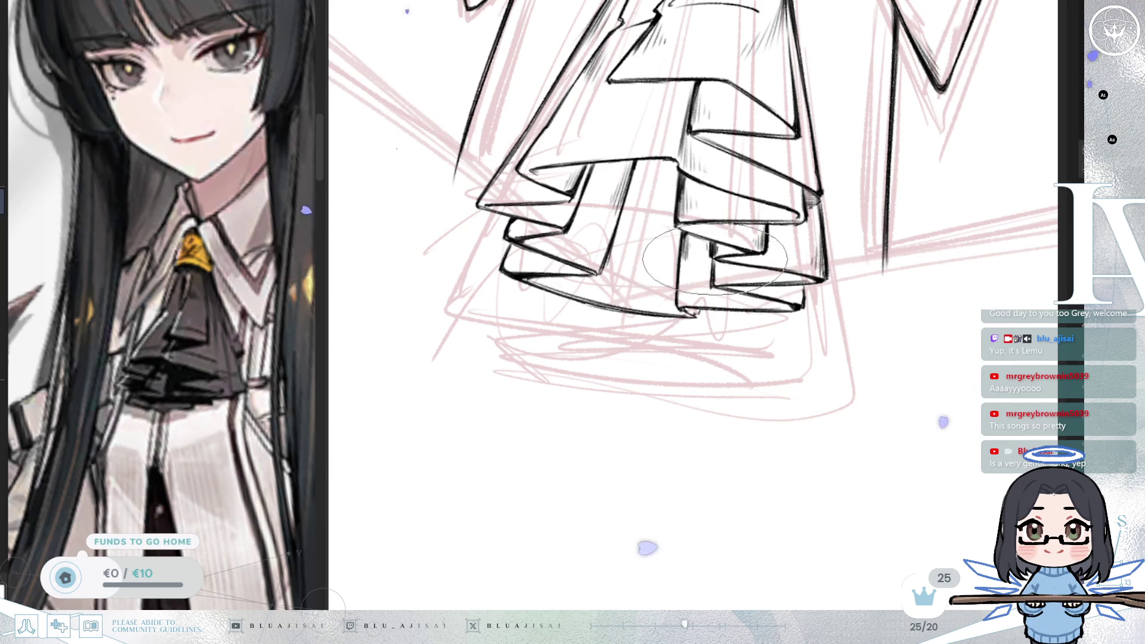
{"action": "mouse_move", "coordinate": [749, 283]}
{"action": "left_mouse_down"}
{"action": "mouse_move", "coordinate": [799, 275]}
{"action": "mouse_move", "coordinate": [768, 219]}
{"action": "left_mouse_up"}
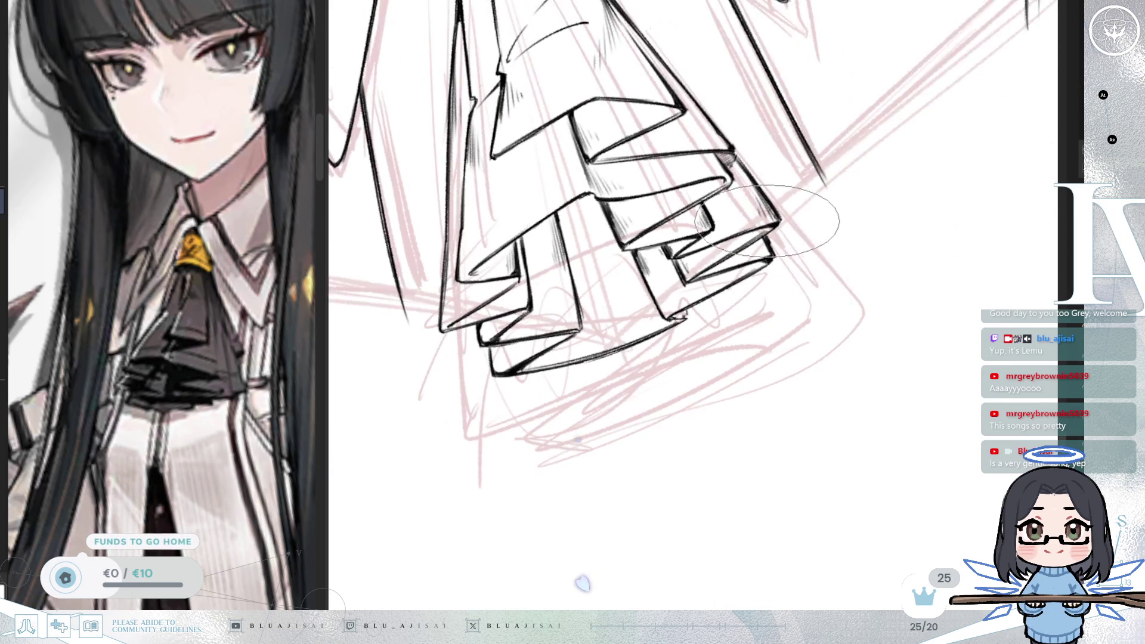
{"action": "left_click_drag", "start_coordinate": [752, 266], "coordinate": [794, 280]}
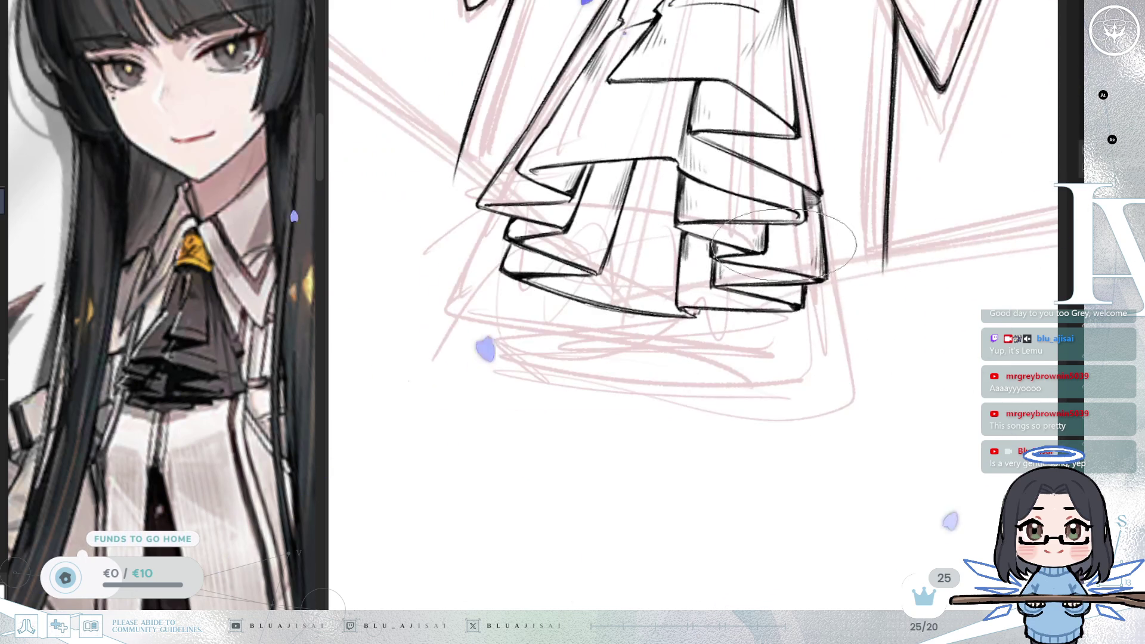
{"action": "left_click_drag", "start_coordinate": [806, 323], "coordinate": [698, 210]}
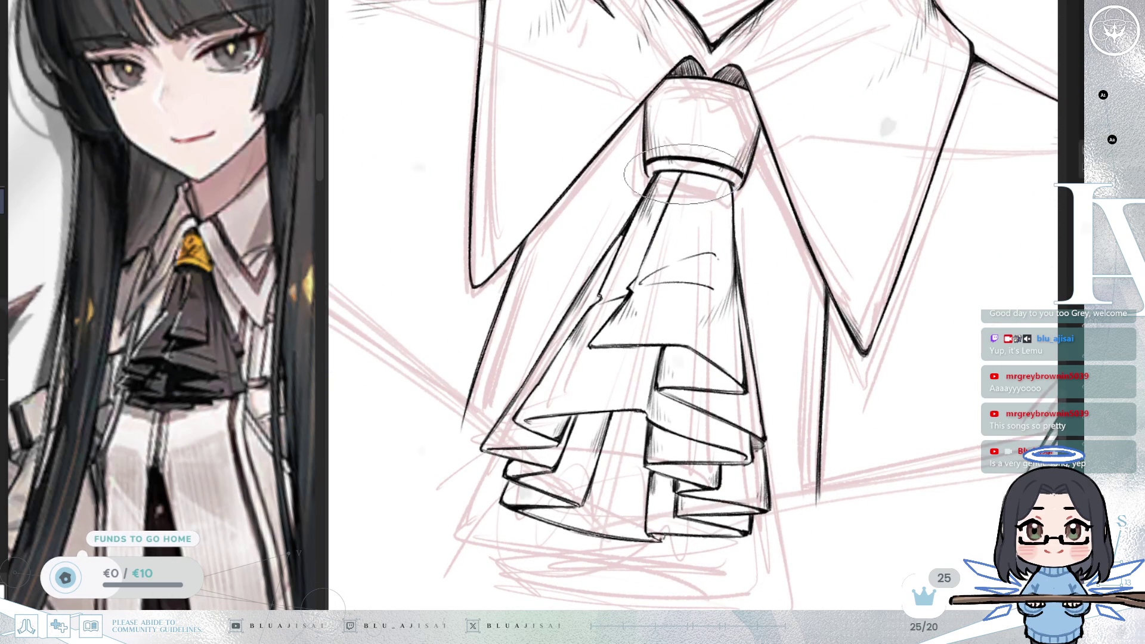
{"action": "mouse_move", "coordinate": [680, 182]}
{"action": "left_mouse_down"}
{"action": "mouse_move", "coordinate": [789, 179]}
{"action": "mouse_move", "coordinate": [729, 173]}
{"action": "left_mouse_up"}
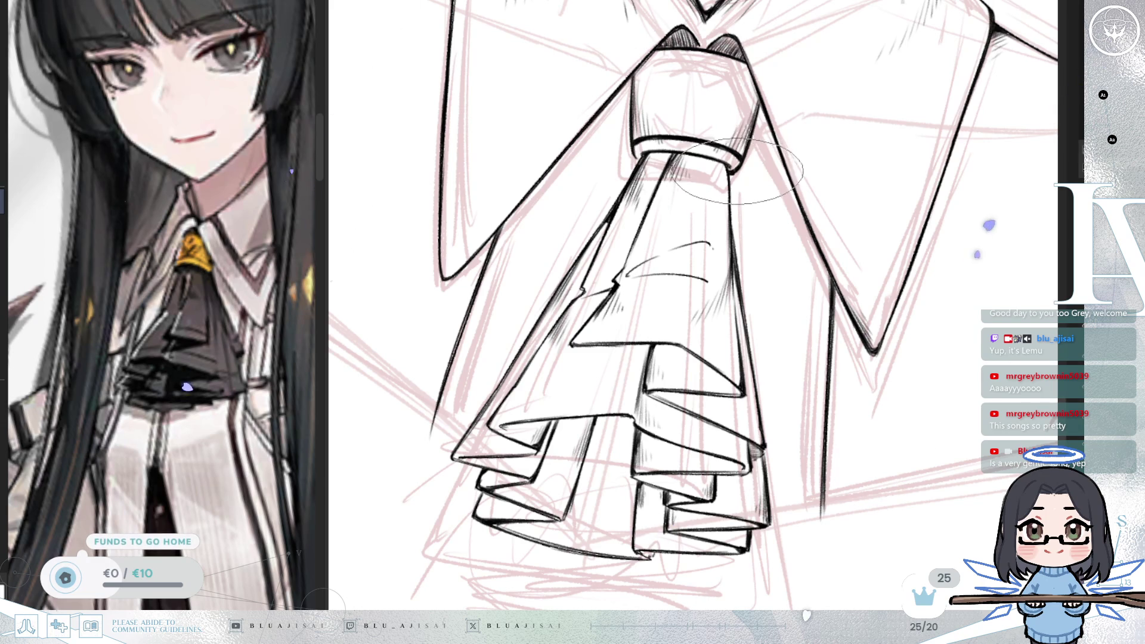
{"action": "left_click_drag", "start_coordinate": [729, 173], "coordinate": [716, 175]}
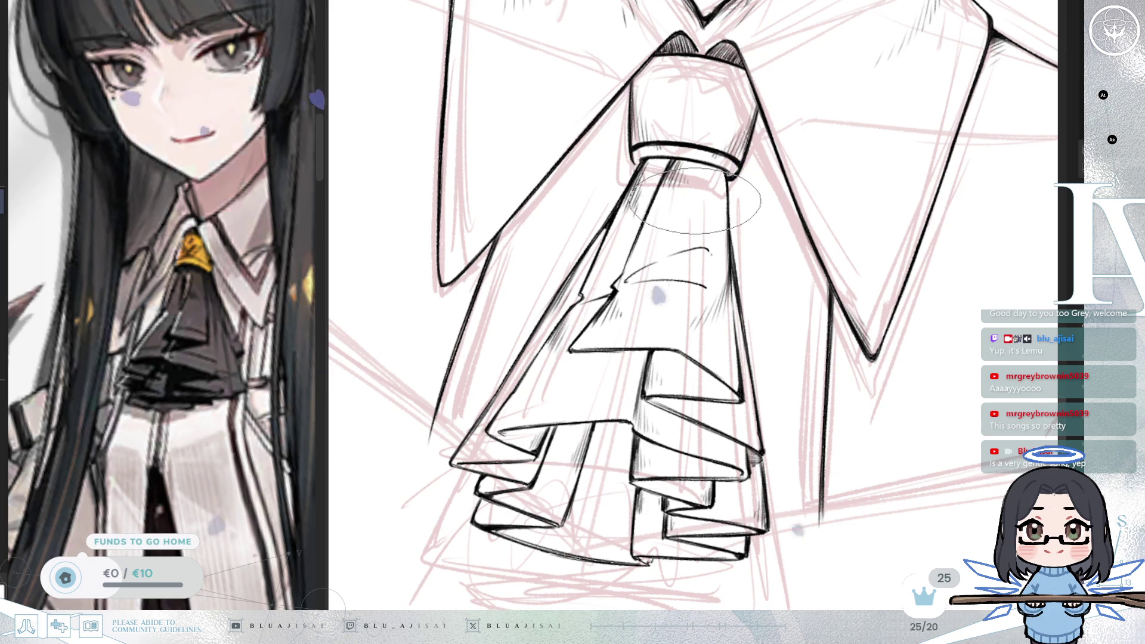
{"action": "key", "text": "m"}
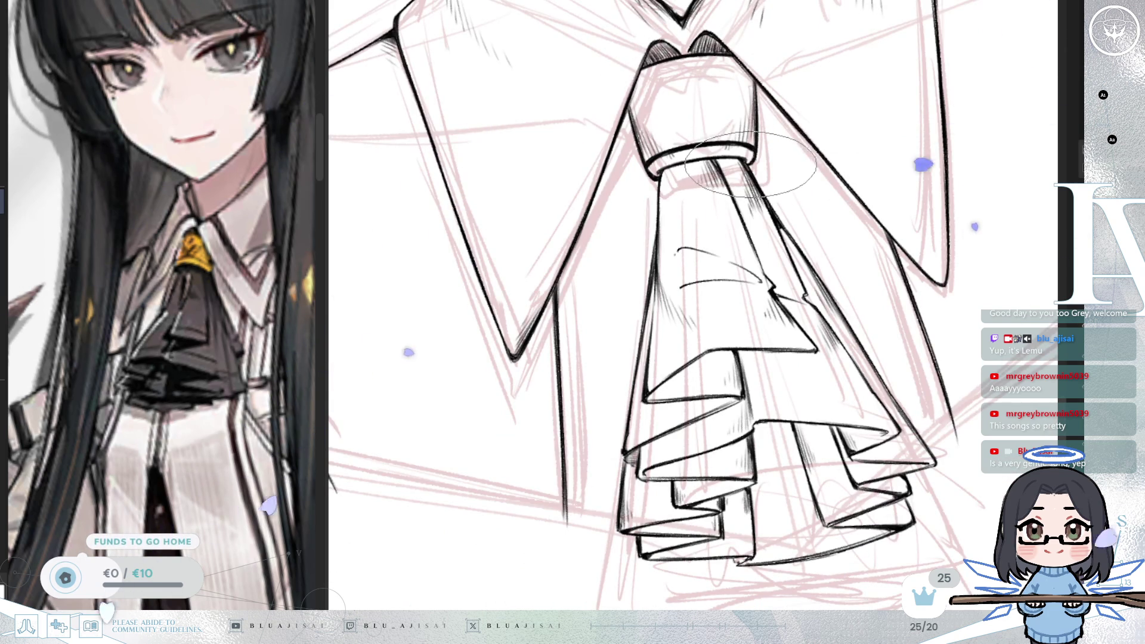
{"action": "key", "text": "ctrl+minus"}
{"action": "key", "text": "Delete"}
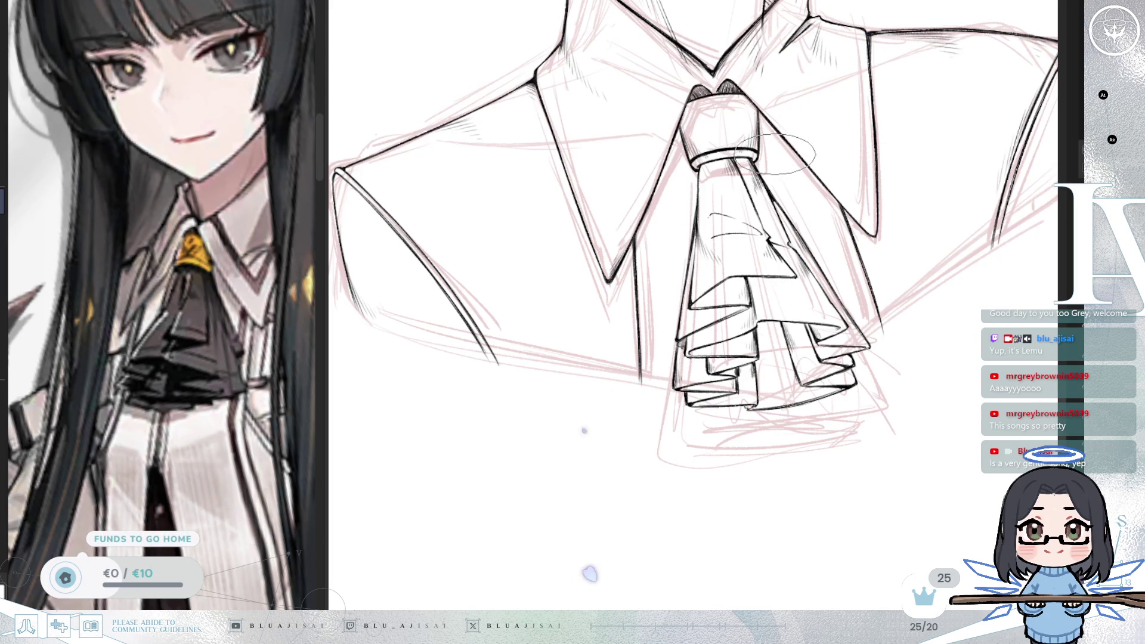
{"action": "key", "text": "h"}
{"action": "key", "text": "ctrl+minus"}
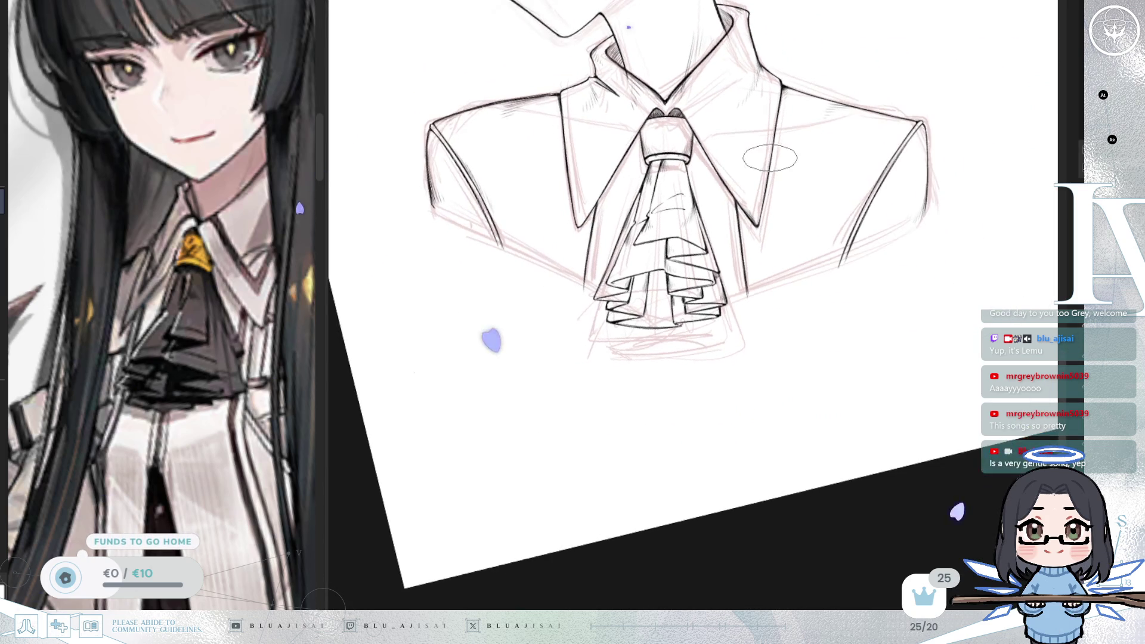
{"action": "scroll", "coordinate": [761, 229], "scroll_direction": "up", "scroll_amount": 2}
Step: Zoom in on the cravat knot and erase the thick top line of its band
{"action": "mouse_move", "coordinate": [760, 230]}
{"action": "left_mouse_down"}
{"action": "mouse_move", "coordinate": [733, 271]}
{"action": "mouse_move", "coordinate": [734, 241]}
{"action": "left_mouse_up"}
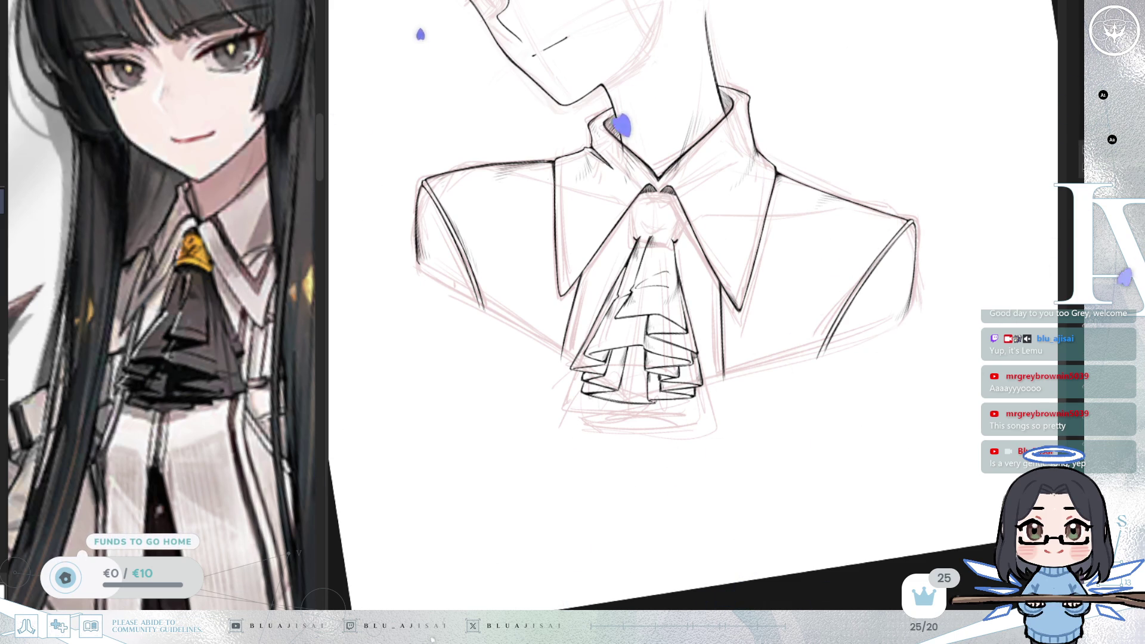
{"action": "scroll", "coordinate": [639, 168], "scroll_direction": "up", "scroll_amount": 5}
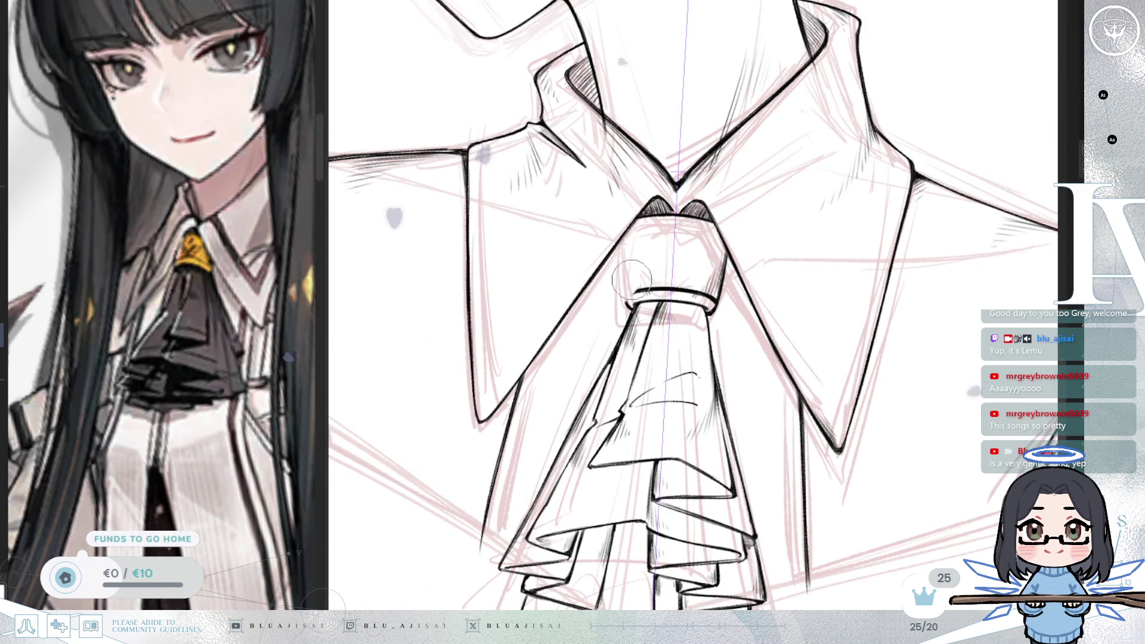
{"action": "left_click_drag", "start_coordinate": [630, 294], "coordinate": [712, 295]}
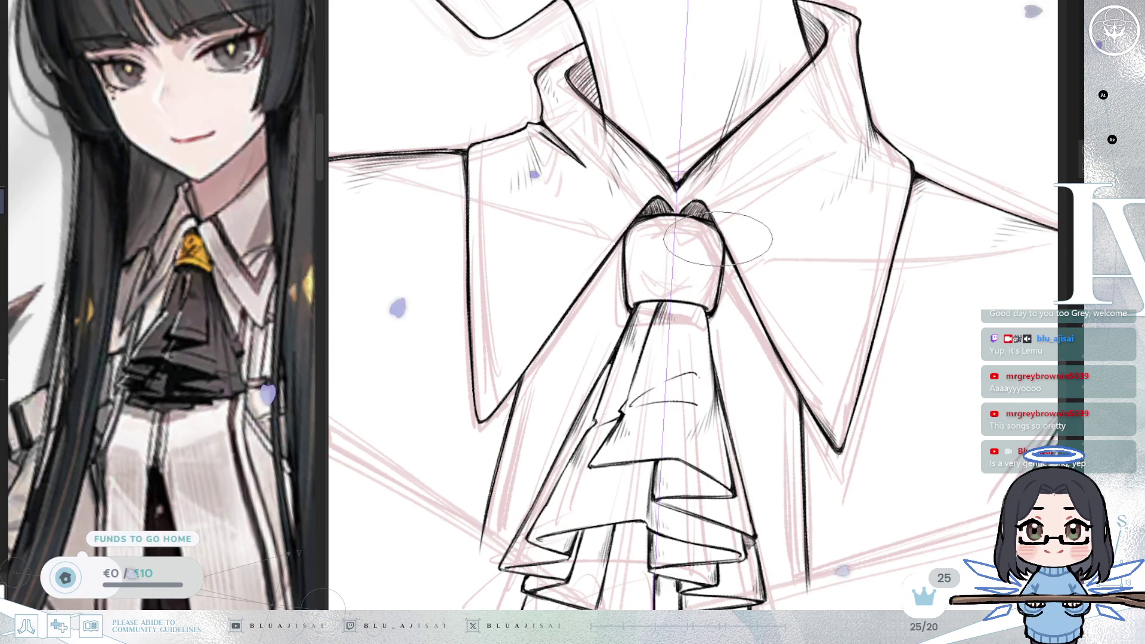
Step: Rotate and zoom in on the jabot knot, then zoom out to frame collar and jabot together
{"action": "left_click_drag", "start_coordinate": [723, 261], "coordinate": [673, 343]}
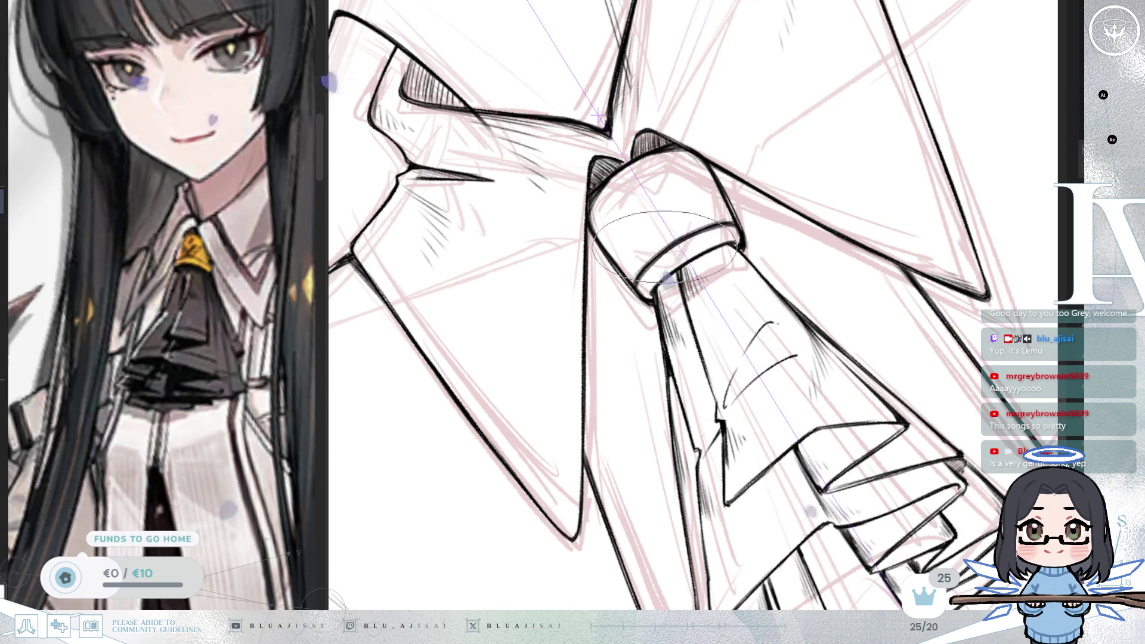
{"action": "mouse_move", "coordinate": [649, 263]}
{"action": "left_mouse_down"}
{"action": "mouse_move", "coordinate": [875, 258]}
{"action": "mouse_move", "coordinate": [835, 287]}
{"action": "left_mouse_up"}
{"action": "scroll", "coordinate": [802, 341], "scroll_direction": "up", "scroll_amount": 3}
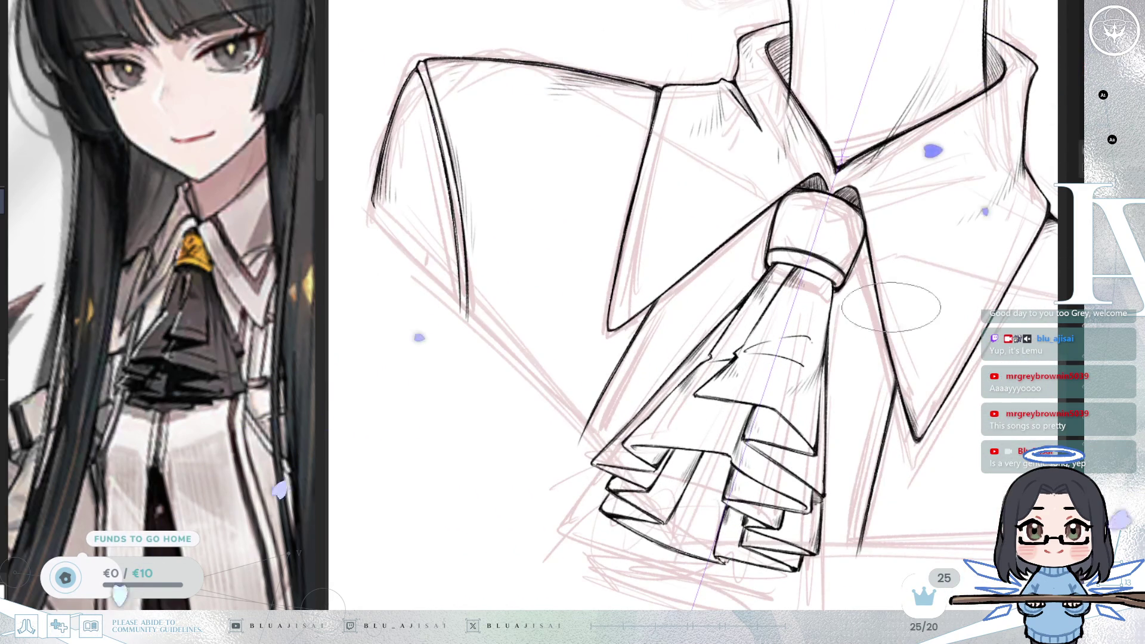
{"action": "scroll", "coordinate": [803, 341], "scroll_direction": "up", "scroll_amount": 2}
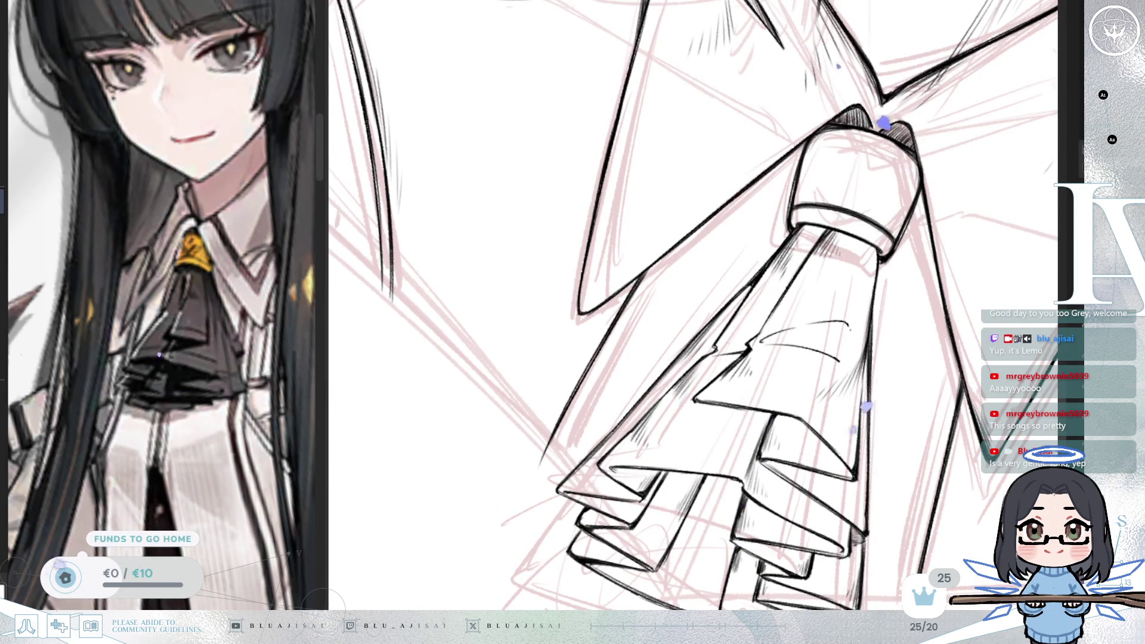
{"action": "scroll", "coordinate": [716, 334], "scroll_direction": "down", "scroll_amount": 3}
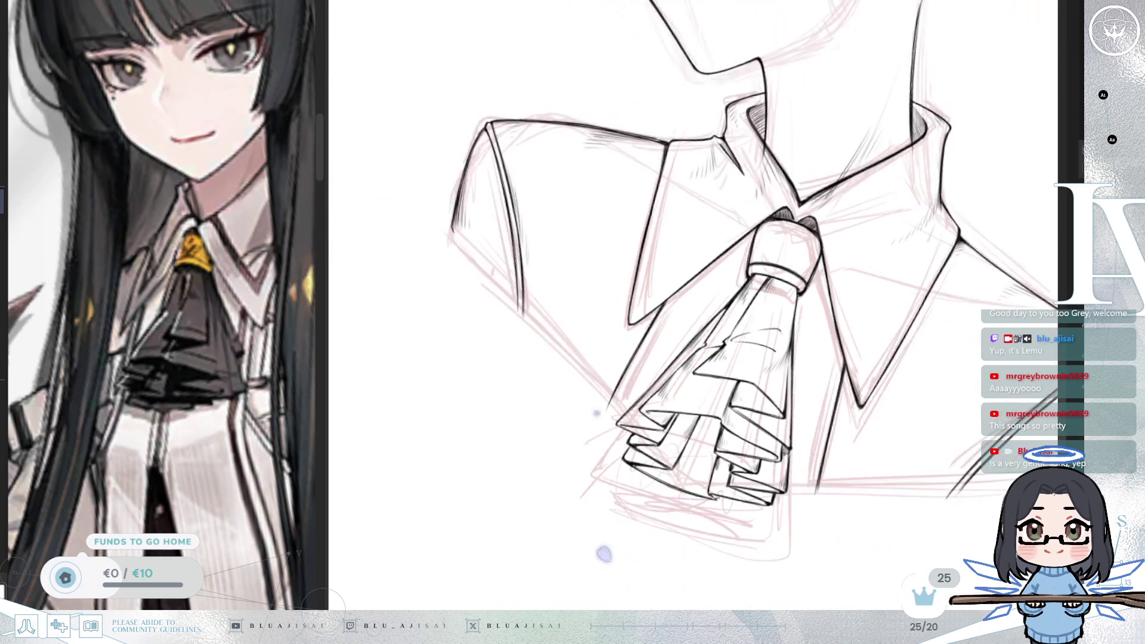
{"action": "mouse_move", "coordinate": [899, 395]}
{"action": "left_mouse_down"}
{"action": "mouse_move", "coordinate": [881, 386]}
{"action": "mouse_move", "coordinate": [889, 418]}
{"action": "left_mouse_up"}
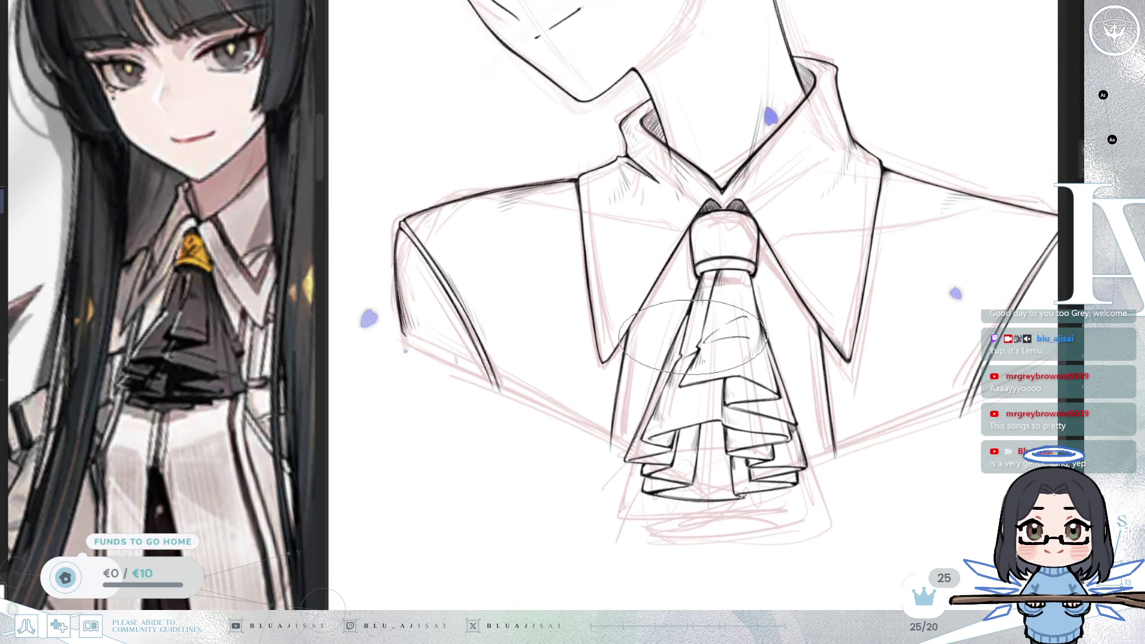
Step: Pan the Sub View reference up-left to show more shirt front, then tilt in on the jabot
{"action": "left_click_drag", "start_coordinate": [244, 559], "coordinate": [253, 582]}
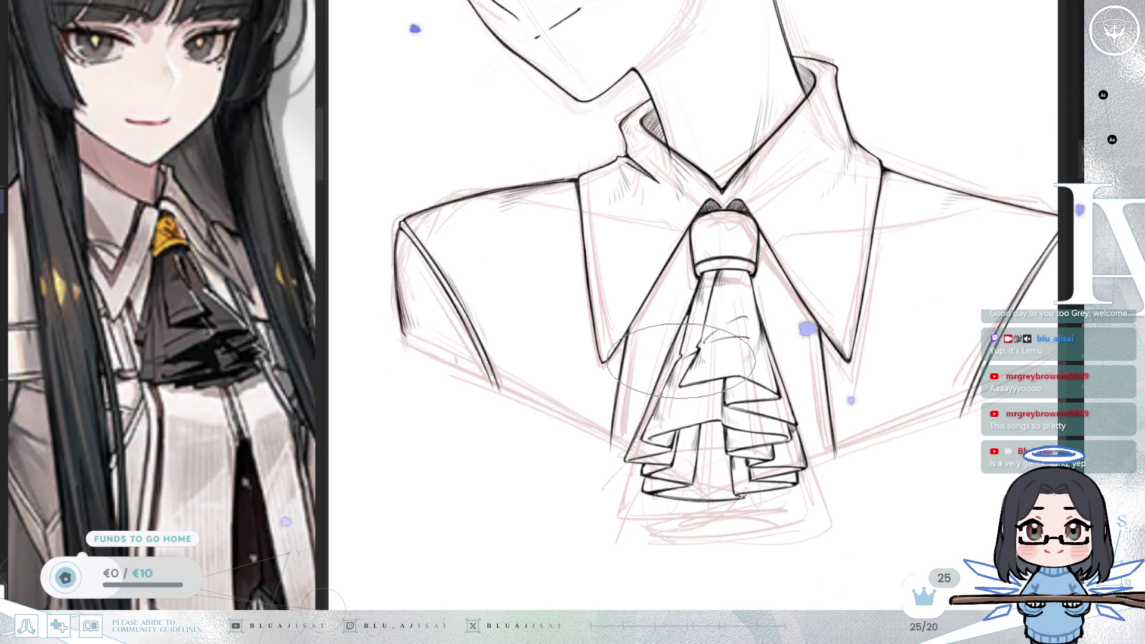
{"action": "scroll", "coordinate": [681, 361], "scroll_direction": "up", "scroll_amount": 2}
{"action": "mouse_move", "coordinate": [656, 334]}
{"action": "left_mouse_down"}
{"action": "mouse_move", "coordinate": [596, 358]}
{"action": "mouse_move", "coordinate": [613, 323]}
{"action": "left_mouse_up"}
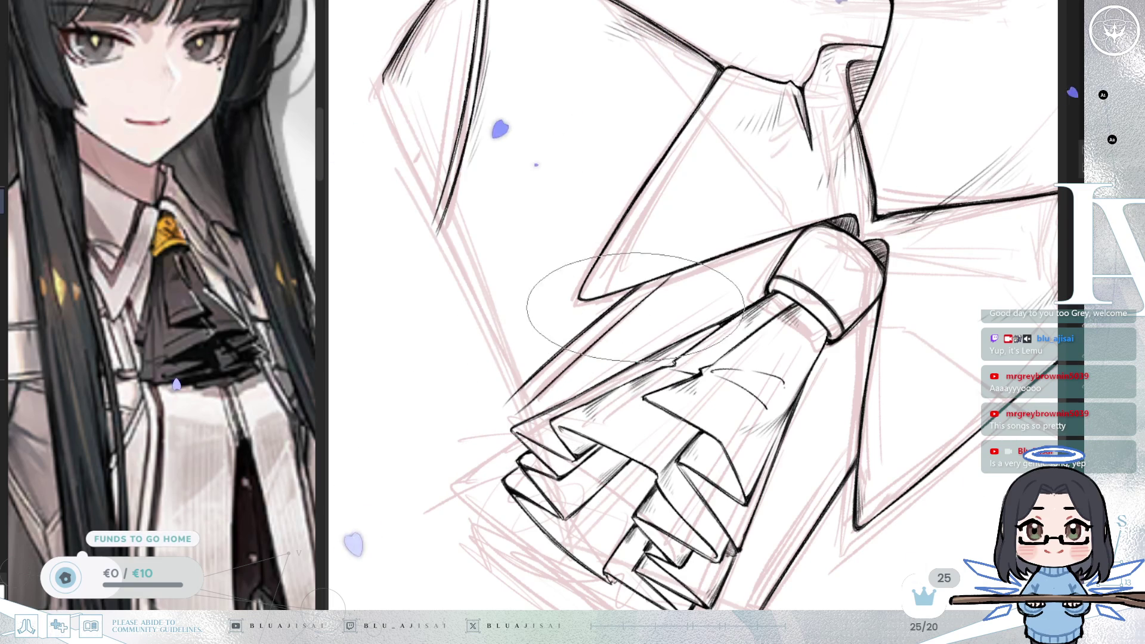
Step: Straighten the view and ink a thin fold line inside the jabot's left side
{"action": "key", "text": "Delete"}
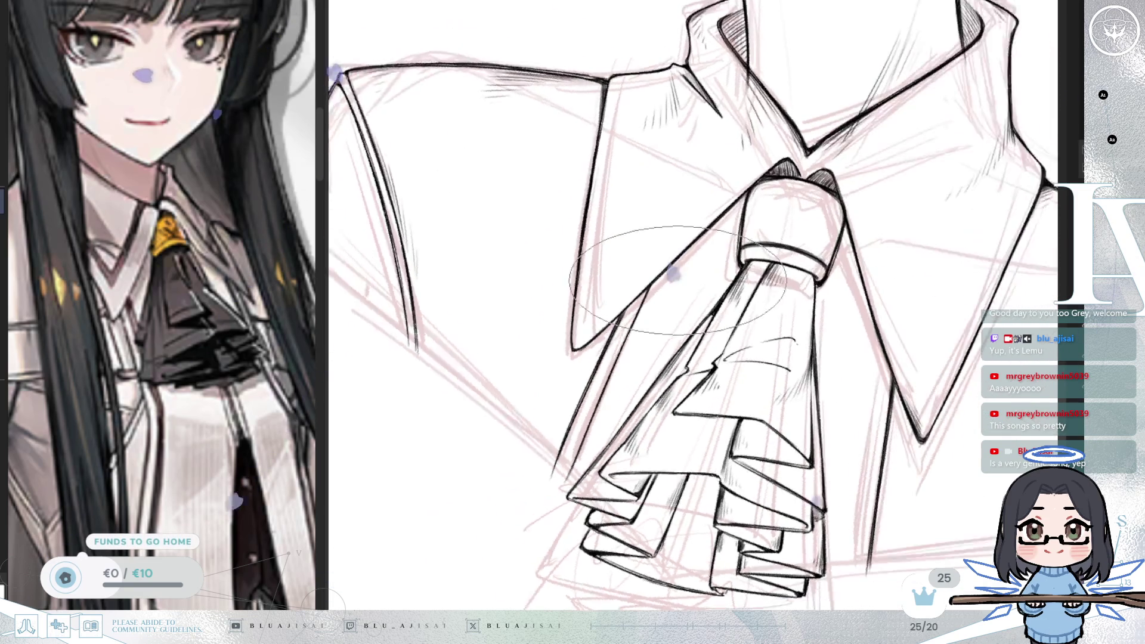
{"action": "left_click_drag", "start_coordinate": [683, 276], "coordinate": [637, 307]}
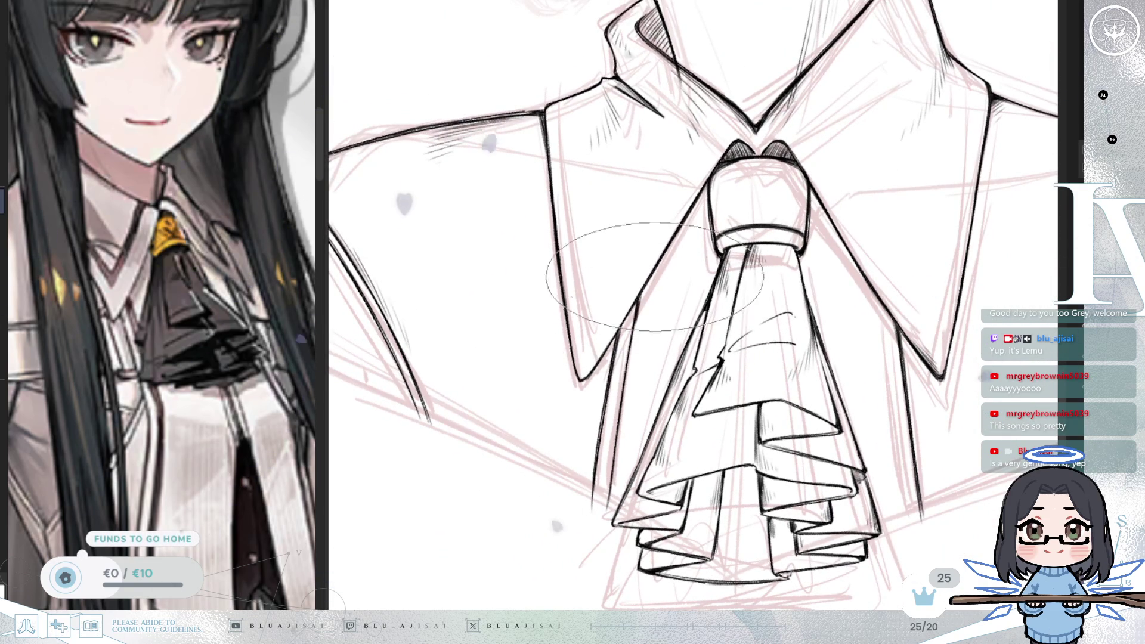
{"action": "left_click_drag", "start_coordinate": [646, 313], "coordinate": [627, 459]}
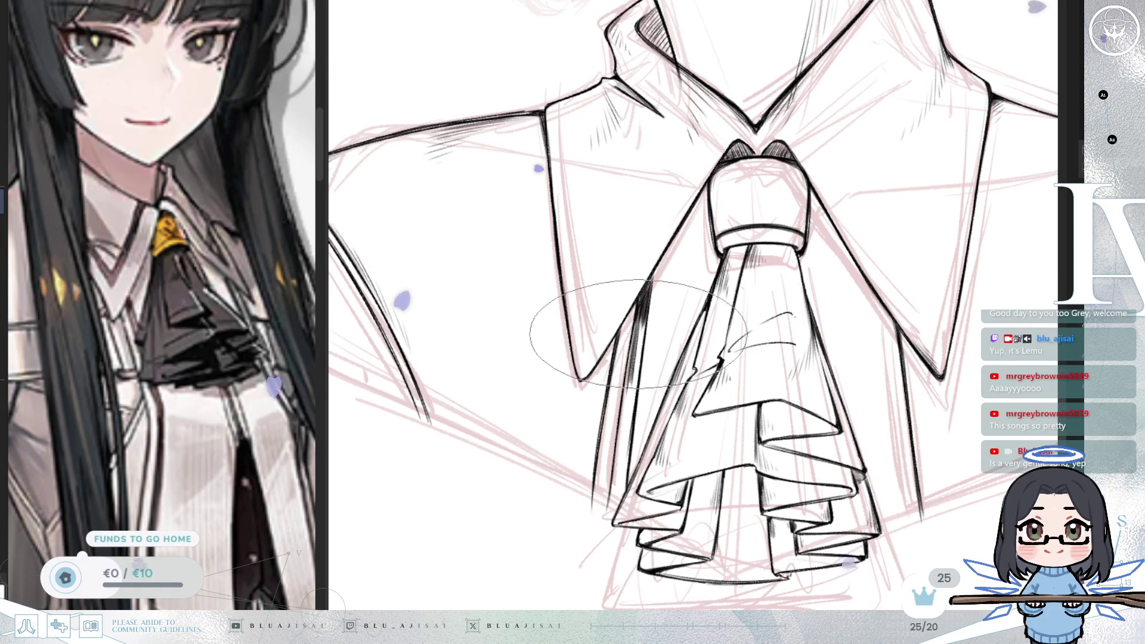
Step: Angle the view on the jabot's left edge and lay a thick black shadow stroke with a smaller round brush
{"action": "left_click_drag", "start_coordinate": [596, 405], "coordinate": [537, 393]}
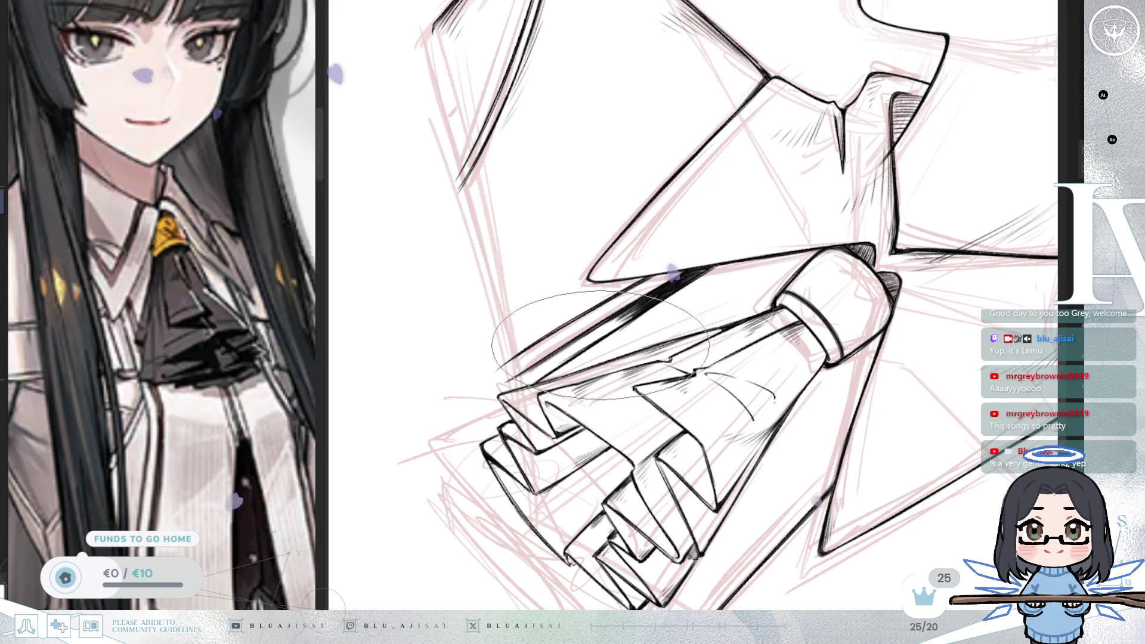
{"action": "scroll", "coordinate": [702, 270], "scroll_direction": "up", "scroll_amount": 3}
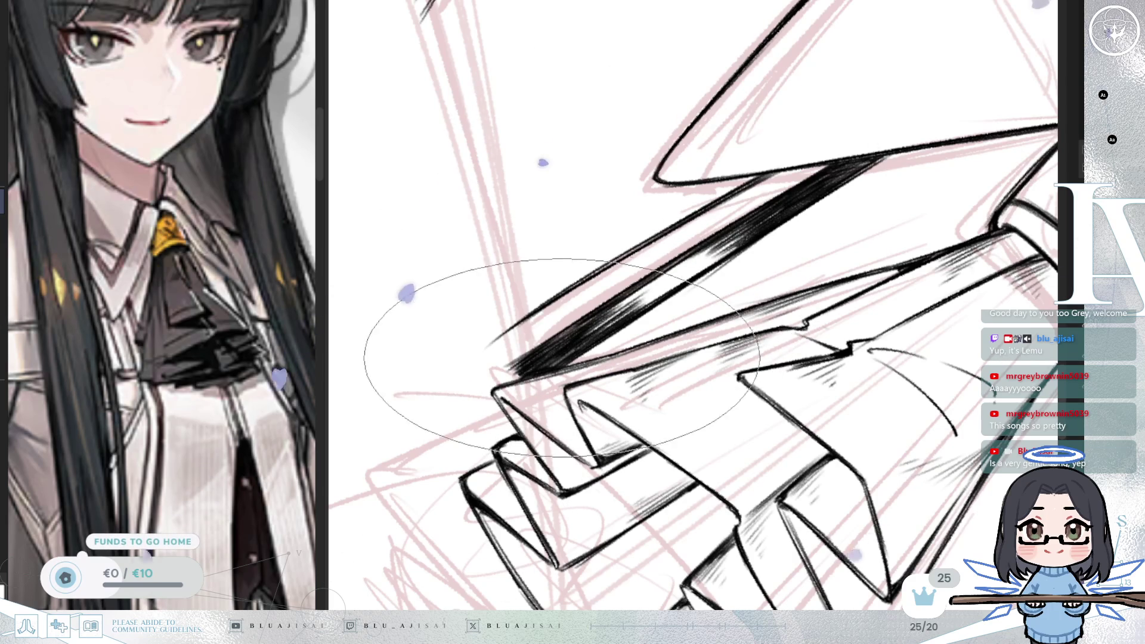
{"action": "left_click_drag", "start_coordinate": [626, 276], "coordinate": [631, 329]}
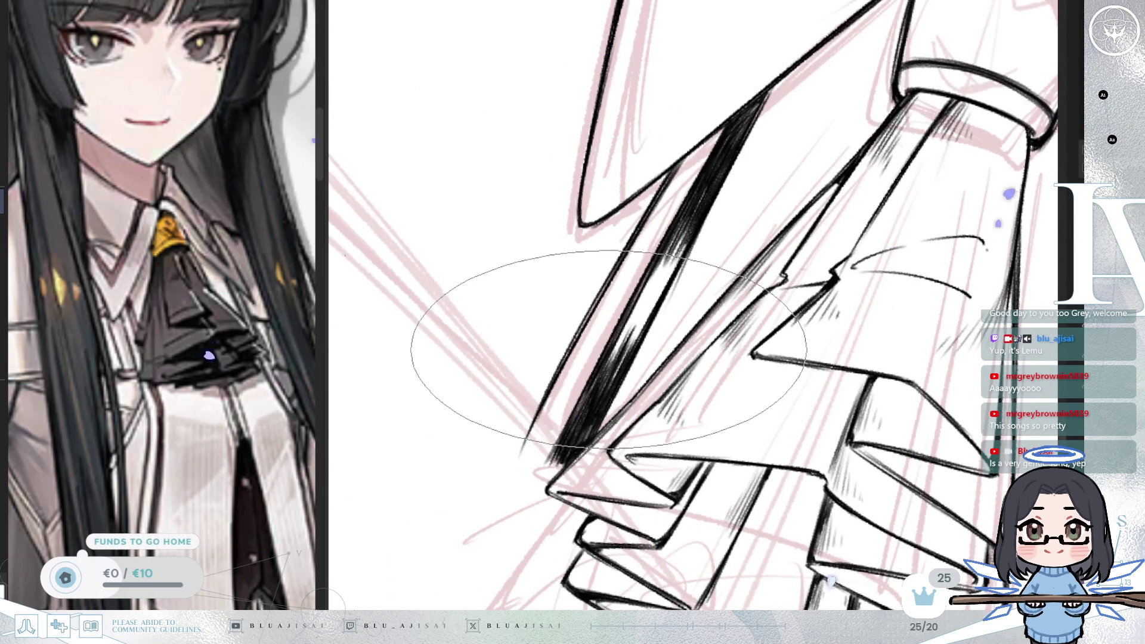
{"action": "left_click_drag", "start_coordinate": [648, 377], "coordinate": [668, 331]}
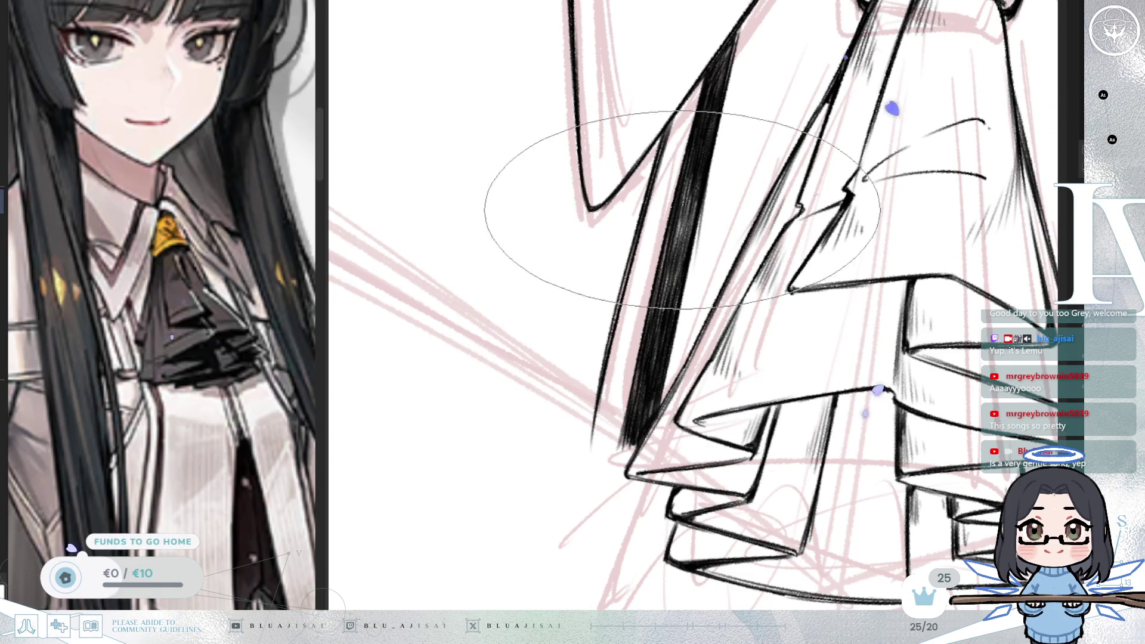
{"action": "key", "text": "p"}
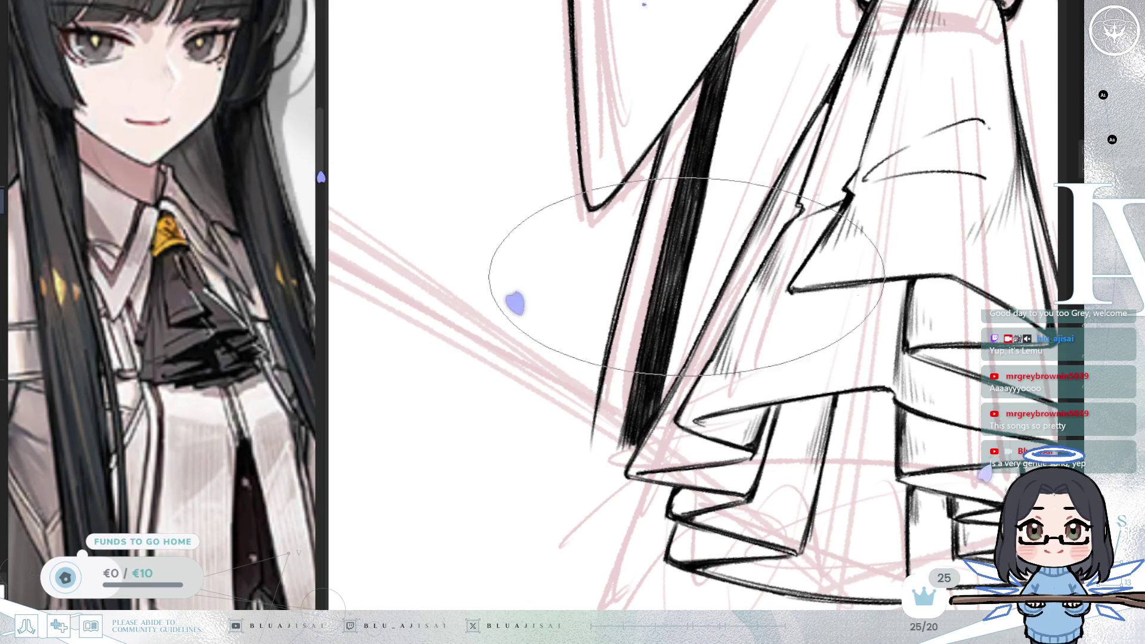
{"action": "scroll", "coordinate": [853, 259], "scroll_direction": "down", "scroll_amount": 3}
{"action": "scroll", "coordinate": [853, 260], "scroll_direction": "down", "scroll_amount": 2}
{"action": "scroll", "coordinate": [840, 229], "scroll_direction": "up", "scroll_amount": 3}
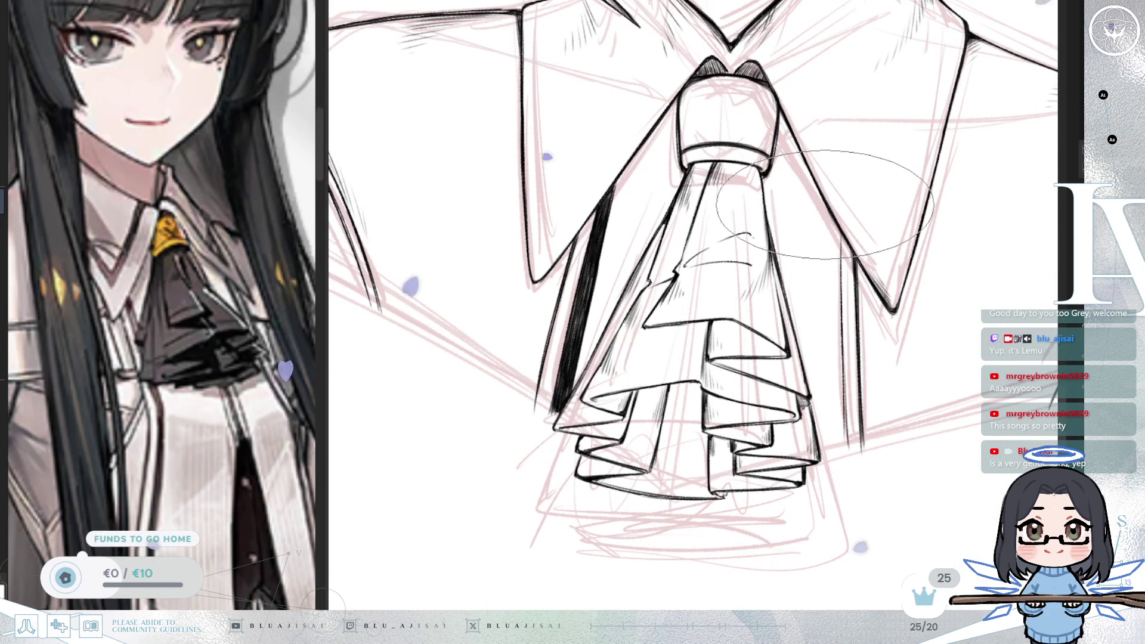
Step: Ink a thin vertical line down the jabot, then rotate and zoom in on it
{"action": "left_click_drag", "start_coordinate": [823, 224], "coordinate": [824, 437]}
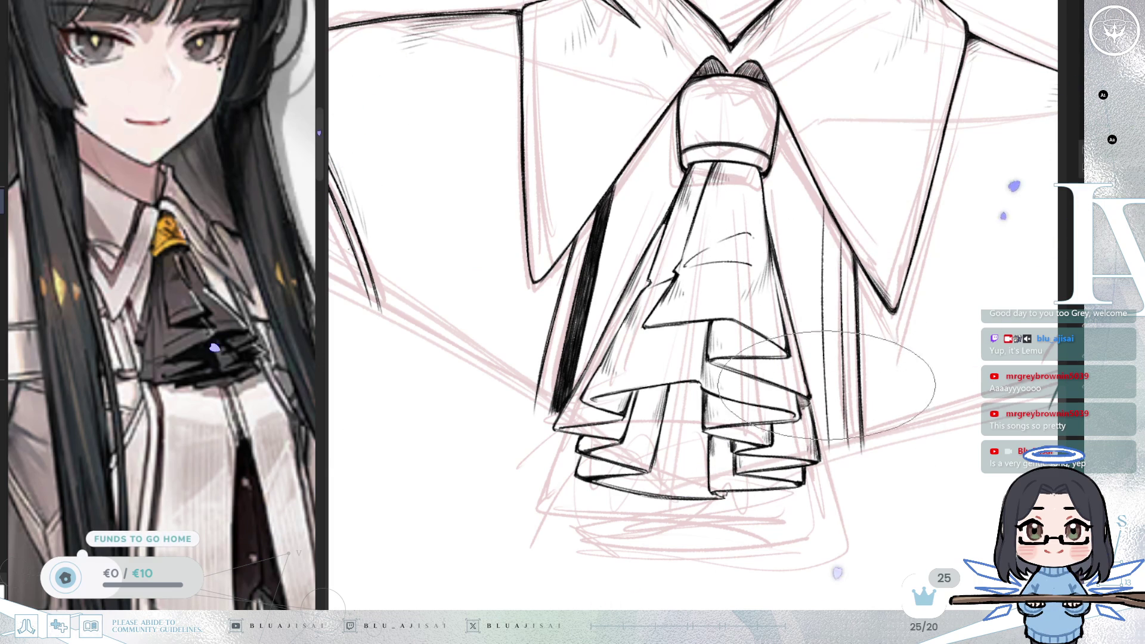
{"action": "mouse_move", "coordinate": [824, 297]}
{"action": "left_mouse_down"}
{"action": "mouse_move", "coordinate": [627, 435]}
{"action": "mouse_move", "coordinate": [601, 409]}
{"action": "left_mouse_up"}
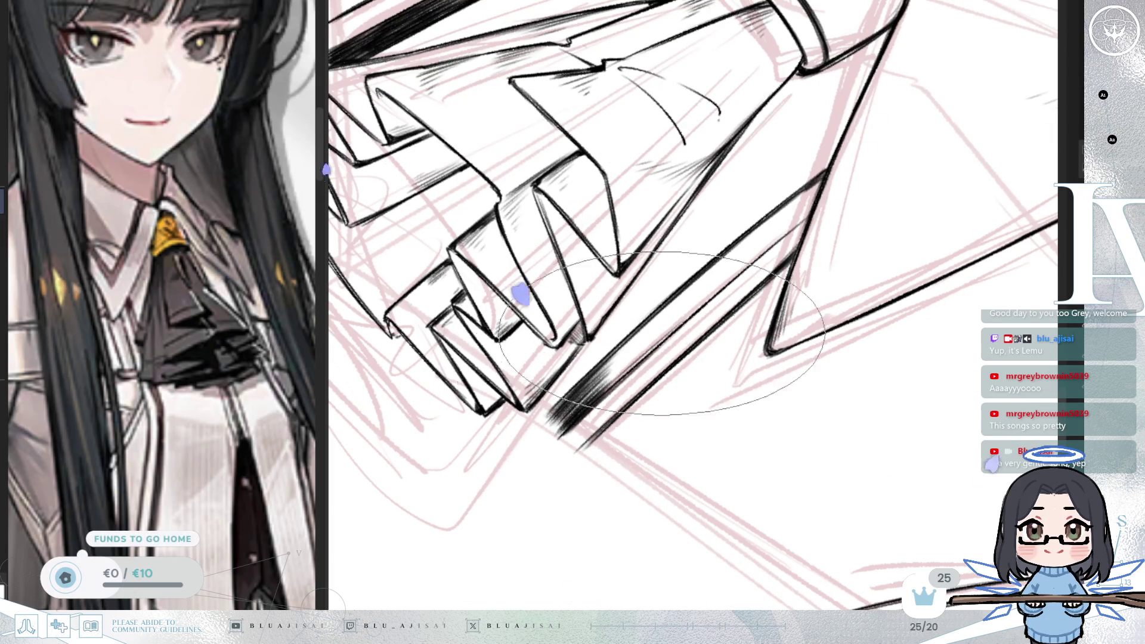
{"action": "mouse_move", "coordinate": [689, 306]}
{"action": "left_mouse_down"}
{"action": "mouse_move", "coordinate": [742, 173]}
{"action": "mouse_move", "coordinate": [696, 362]}
{"action": "mouse_move", "coordinate": [768, 333]}
{"action": "left_mouse_up"}
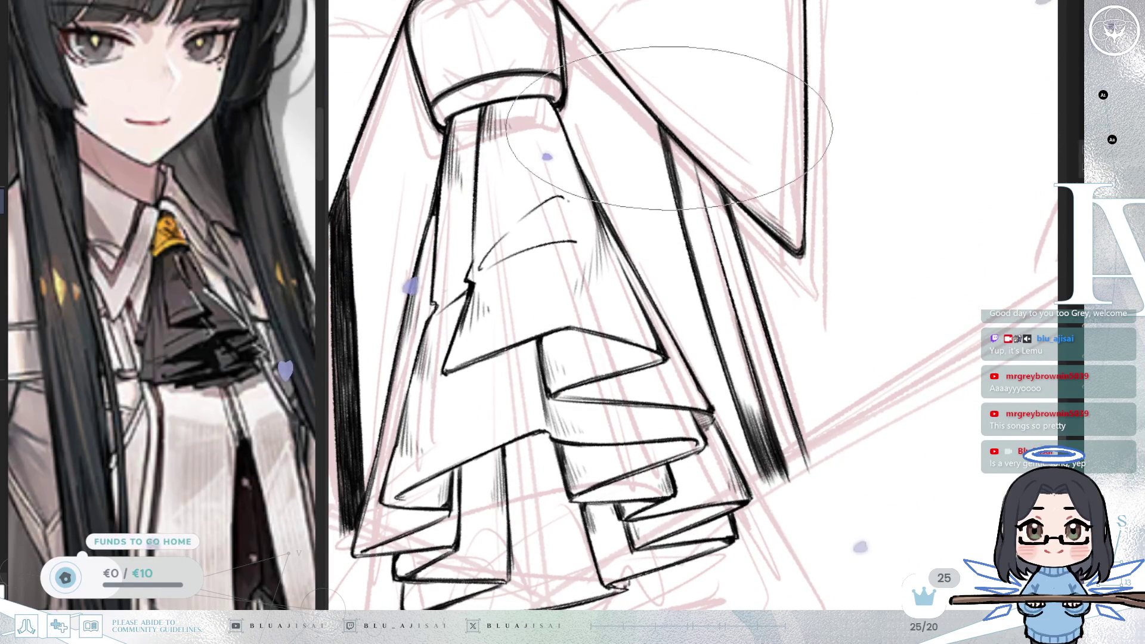
Step: Hatch fine shading along the thick dark line beside the jabot's folds
{"action": "mouse_move", "coordinate": [675, 158]}
{"action": "left_mouse_down"}
{"action": "mouse_move", "coordinate": [686, 170]}
{"action": "mouse_move", "coordinate": [686, 149]}
{"action": "left_mouse_up"}
{"action": "key", "text": "minus"}
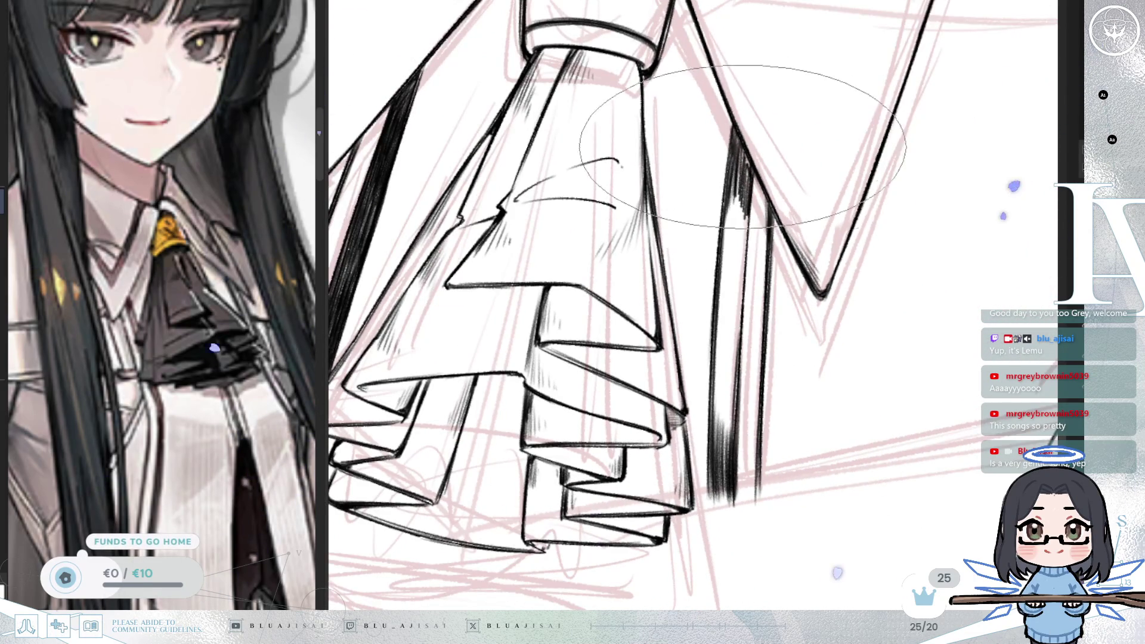
{"action": "key", "text": "asciicircum"}
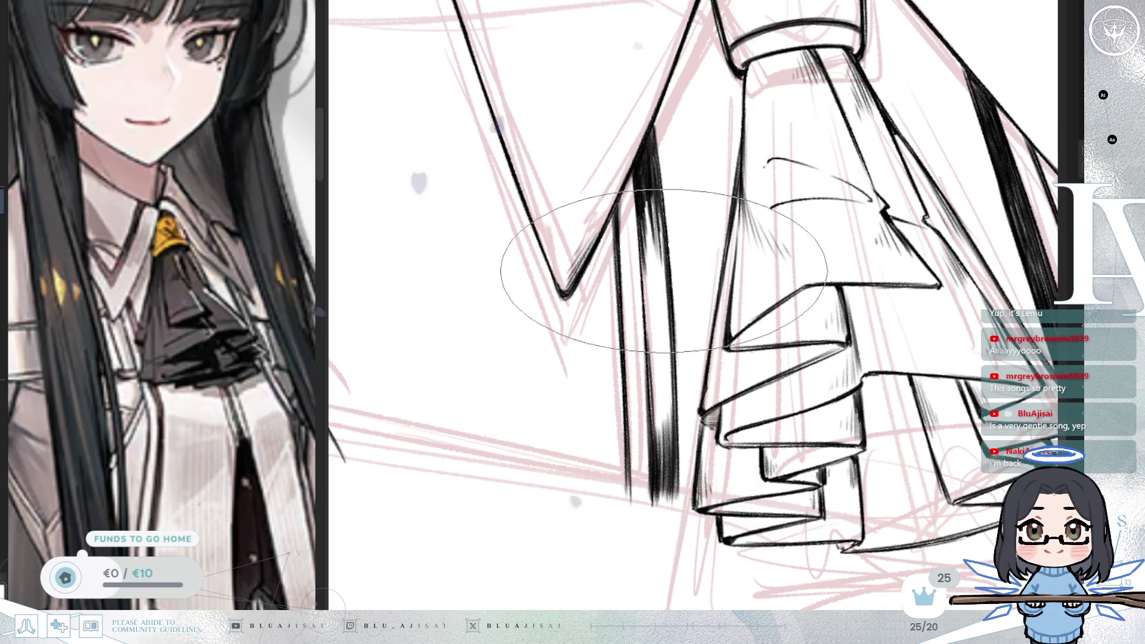
{"action": "left_click_drag", "start_coordinate": [666, 230], "coordinate": [563, 409]}
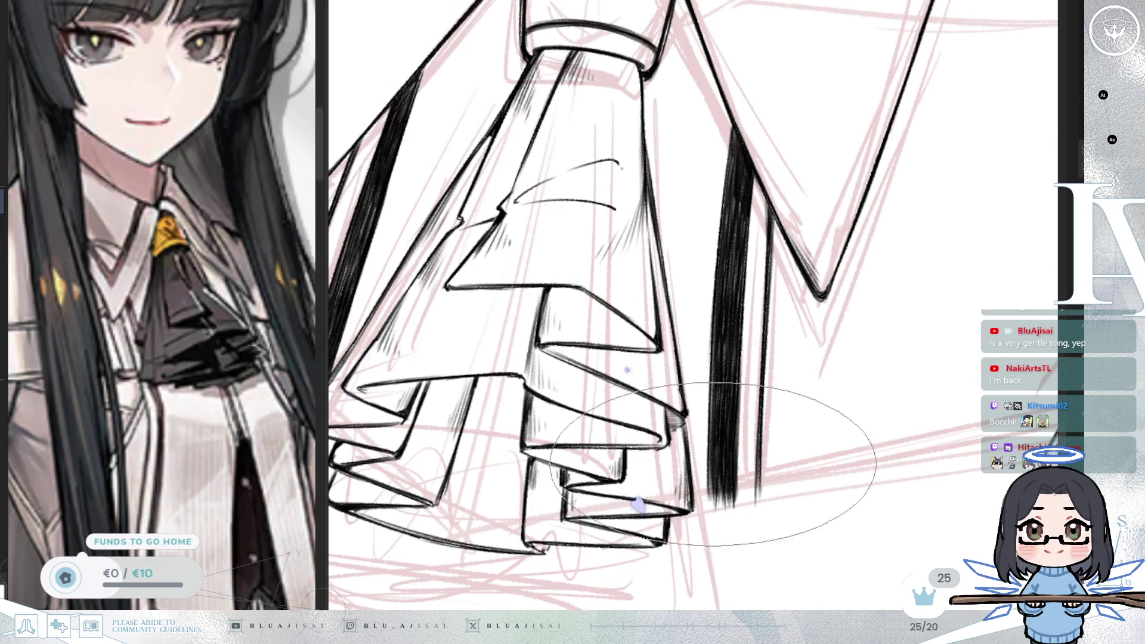
{"action": "scroll", "coordinate": [721, 503], "scroll_direction": "down", "scroll_amount": 3}
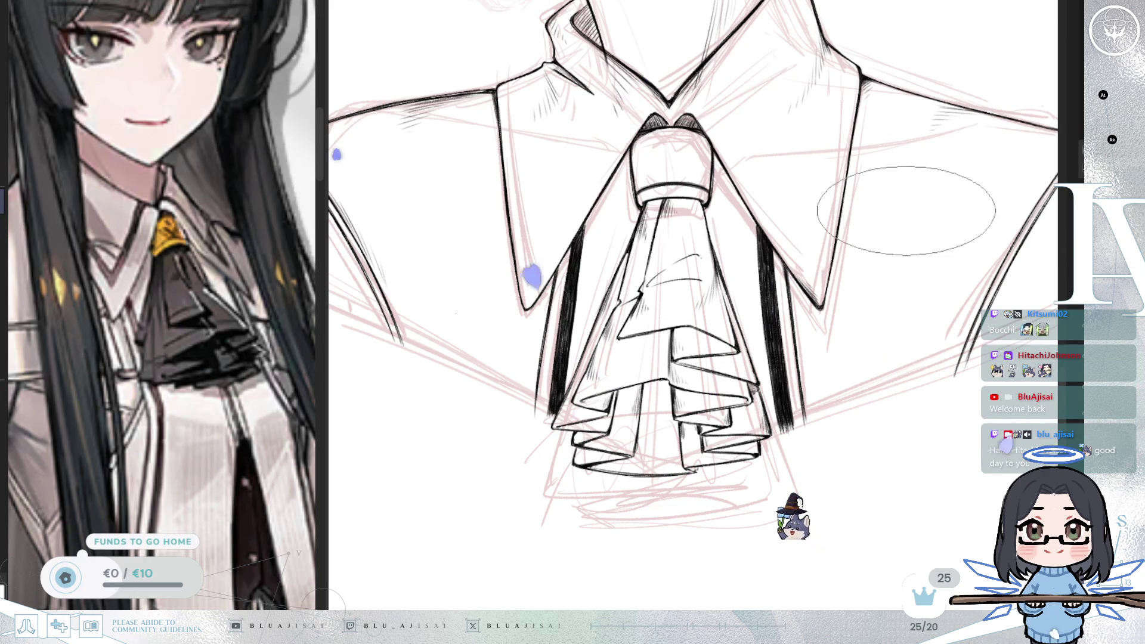
Step: Frame the right collar flap's outer corner and darken its ink with small strokes
{"action": "left_click_drag", "start_coordinate": [887, 410], "coordinate": [821, 422]}
{"action": "left_click_drag", "start_coordinate": [949, 310], "coordinate": [922, 328]}
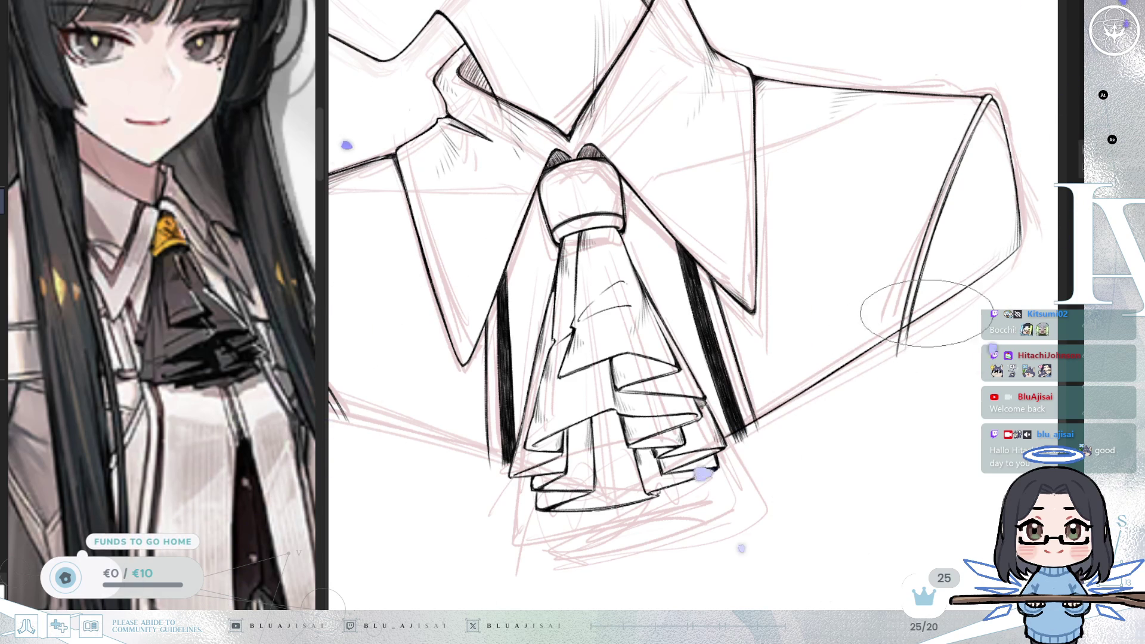
{"action": "scroll", "coordinate": [887, 351], "scroll_direction": "up", "scroll_amount": 3}
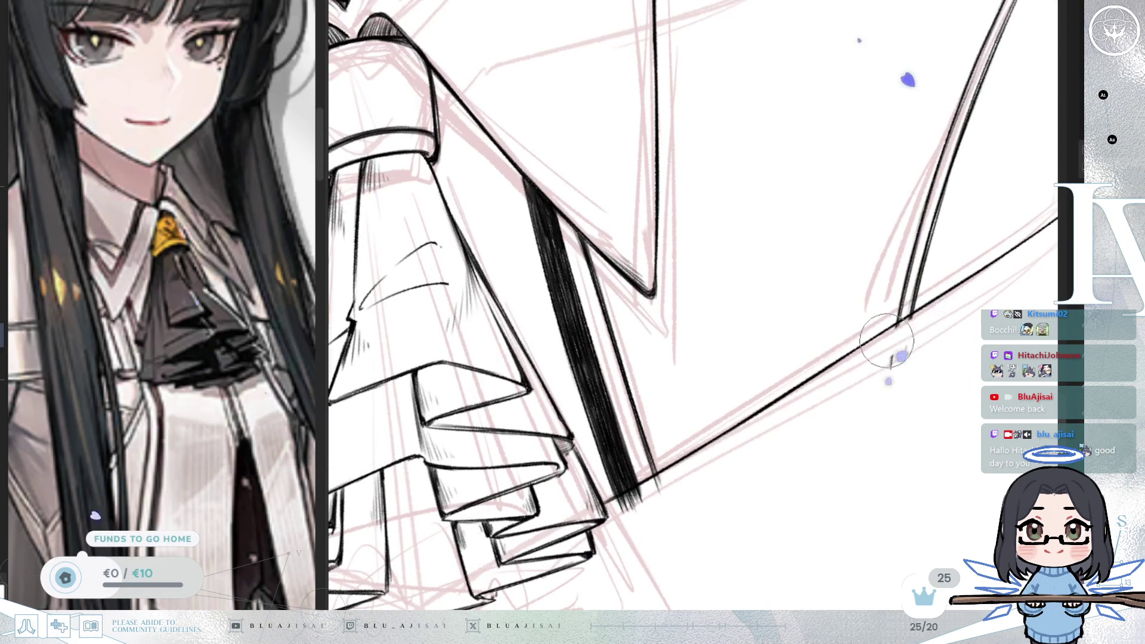
{"action": "scroll", "coordinate": [788, 463], "scroll_direction": "down", "scroll_amount": 3}
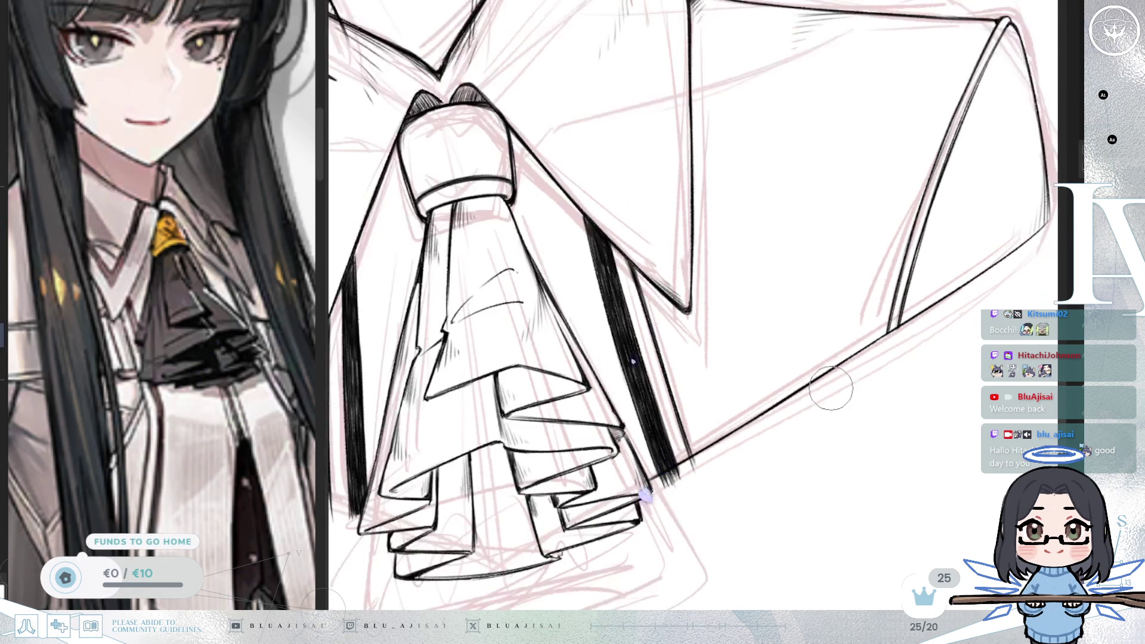
{"action": "key", "text": "minus"}
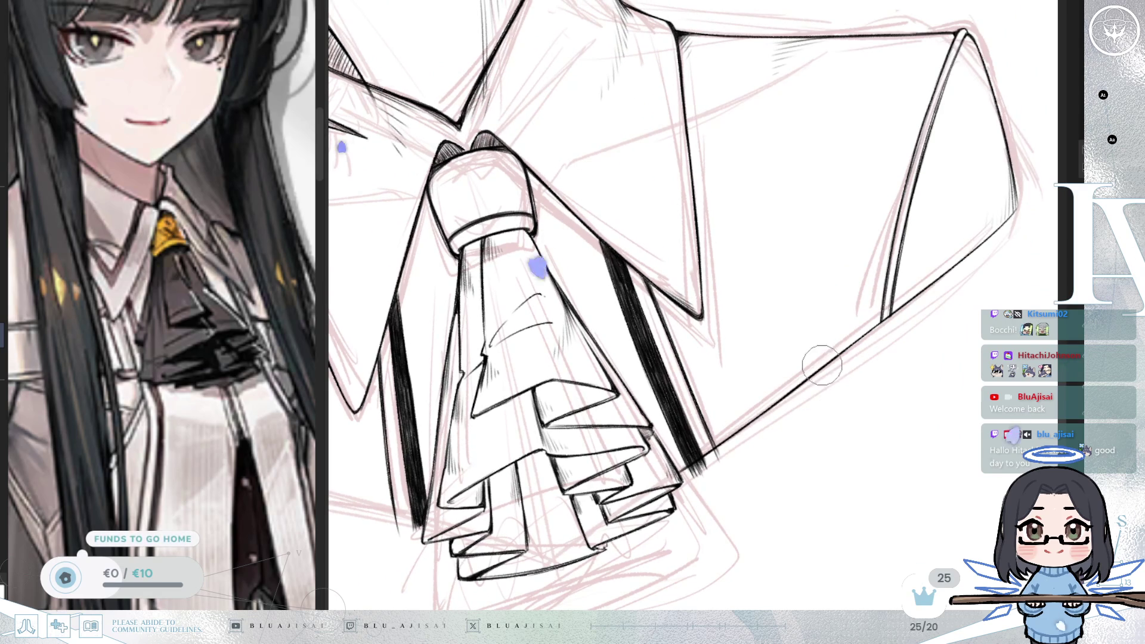
{"action": "left_click_drag", "start_coordinate": [824, 373], "coordinate": [783, 418]}
{"action": "scroll", "coordinate": [791, 392], "scroll_direction": "down", "scroll_amount": 2}
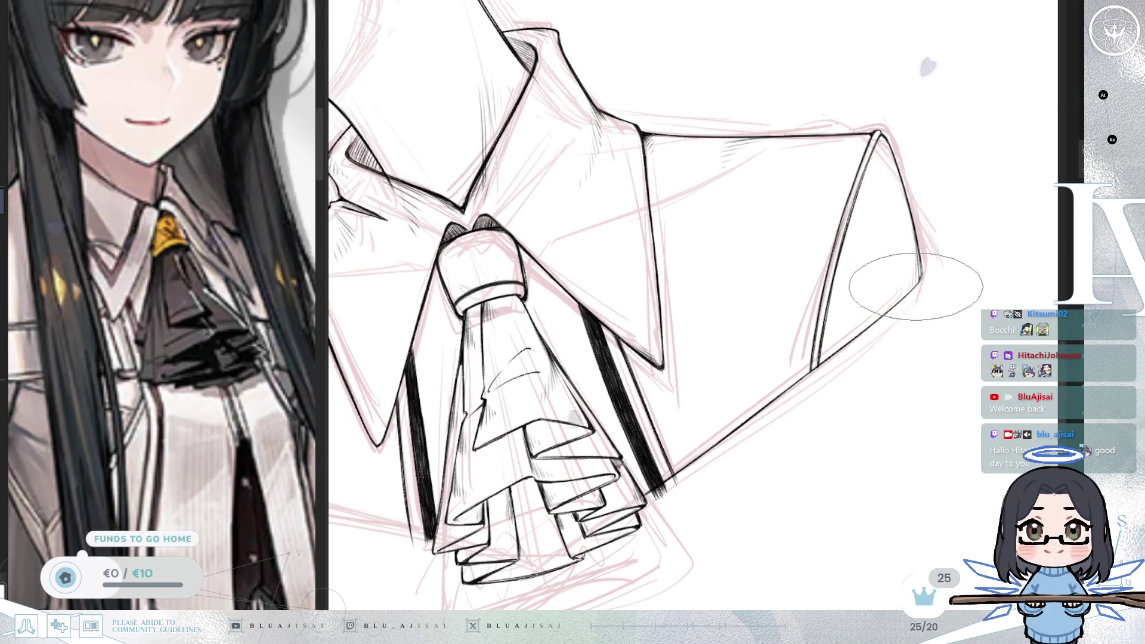
{"action": "scroll", "coordinate": [919, 281], "scroll_direction": "up", "scroll_amount": 1}
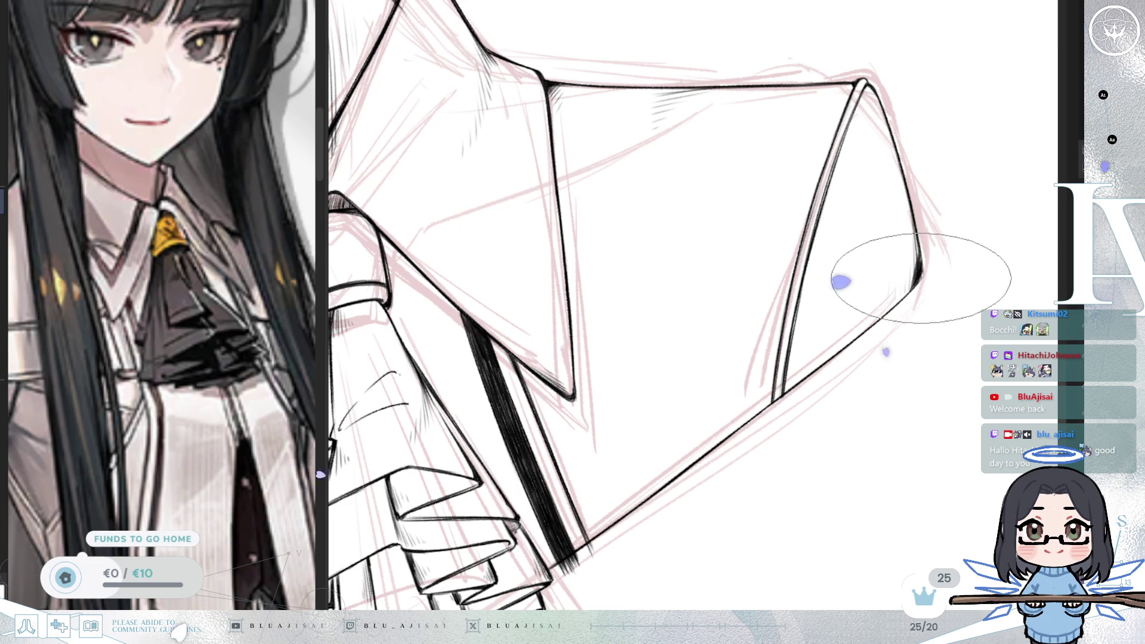
{"action": "key", "text": "6"}
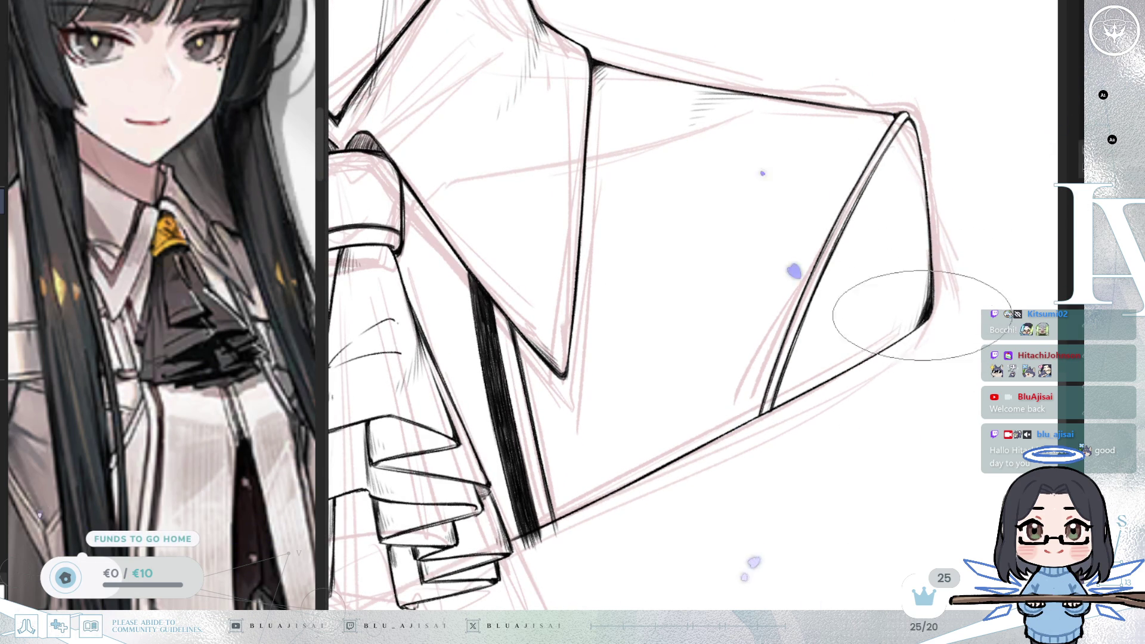
{"action": "scroll", "coordinate": [865, 328], "scroll_direction": "down", "scroll_amount": 3}
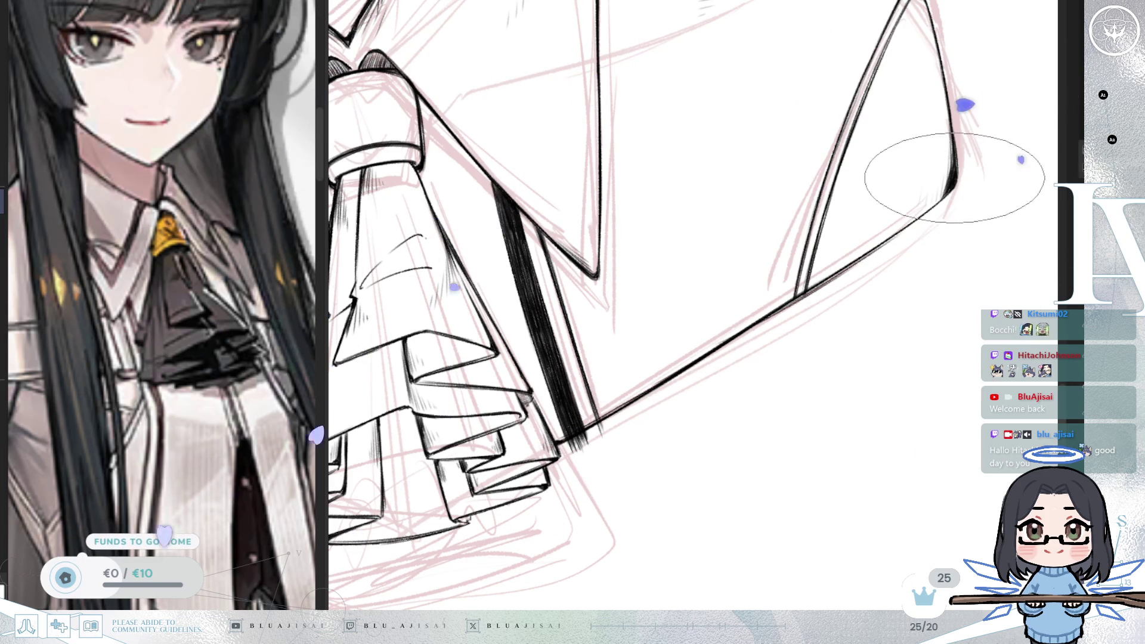
{"action": "scroll", "coordinate": [709, 346], "scroll_direction": "down", "scroll_amount": 5}
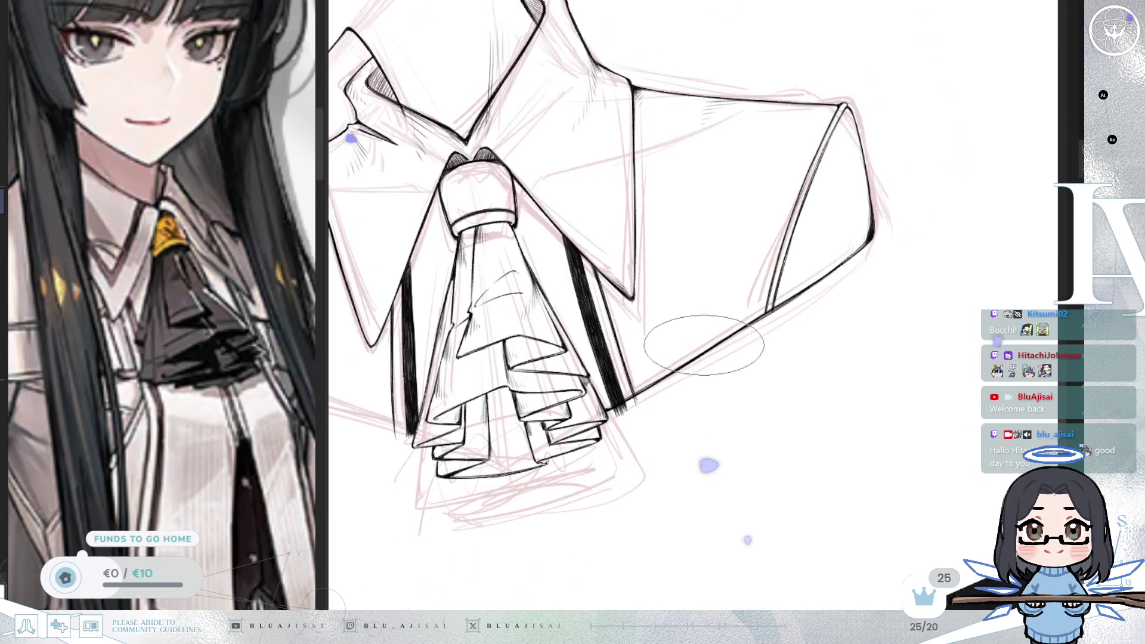
Step: Draw one straight tapered ink line from the jabot ruffles up to the right shoulder tip
{"action": "left_click_drag", "start_coordinate": [698, 375], "coordinate": [823, 386]}
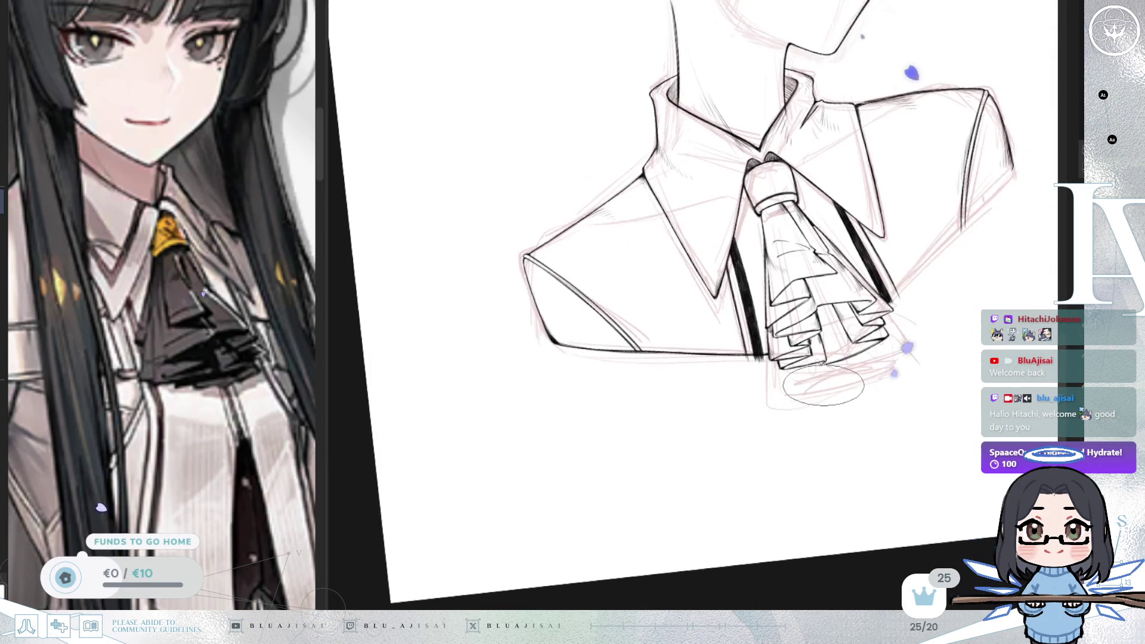
{"action": "mouse_move", "coordinate": [896, 363]}
{"action": "left_mouse_down"}
{"action": "mouse_move", "coordinate": [832, 401]}
{"action": "mouse_move", "coordinate": [758, 394]}
{"action": "left_mouse_up"}
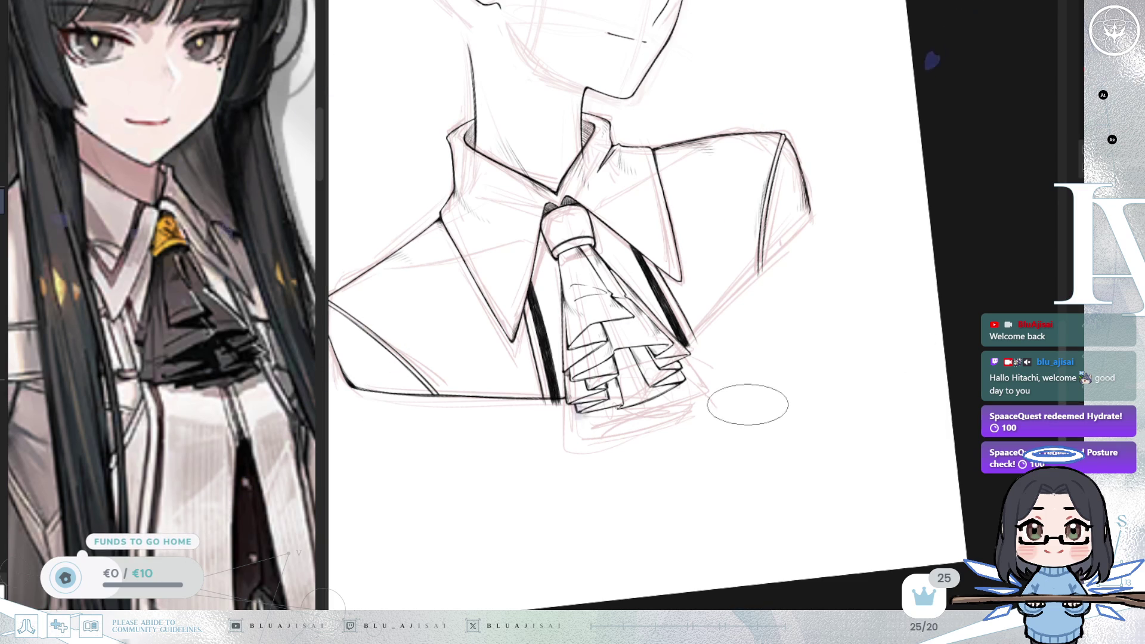
{"action": "mouse_move", "coordinate": [749, 384]}
{"action": "left_mouse_down"}
{"action": "mouse_move", "coordinate": [767, 378]}
{"action": "mouse_move", "coordinate": [816, 247]}
{"action": "left_mouse_up"}
{"action": "scroll", "coordinate": [816, 247], "scroll_direction": "up", "scroll_amount": 3}
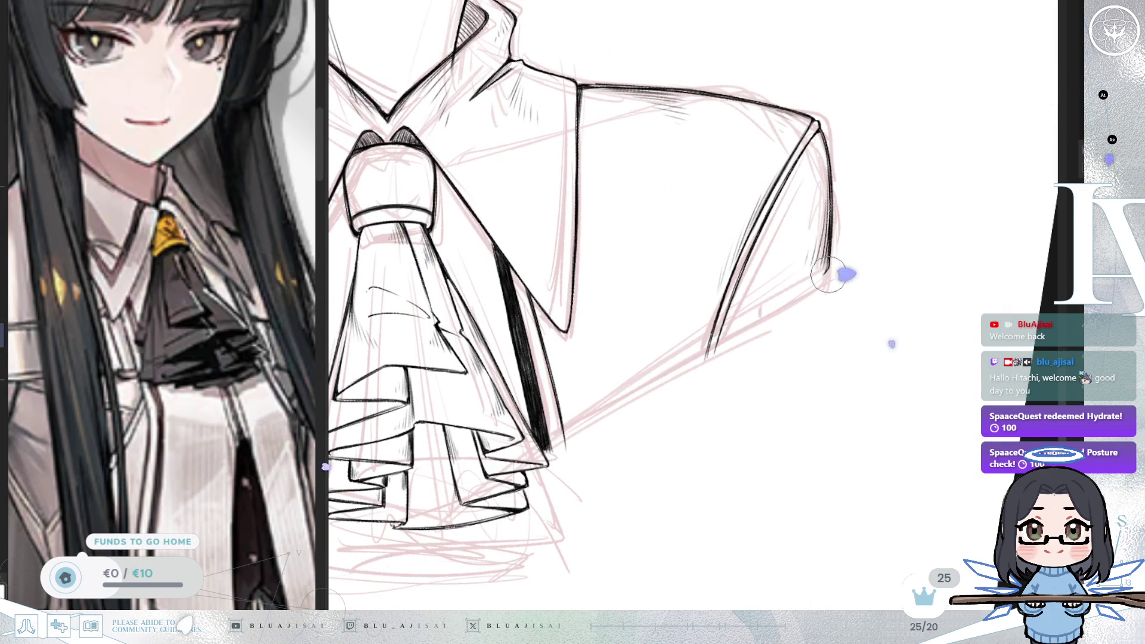
{"action": "left_click_drag", "start_coordinate": [738, 364], "coordinate": [836, 310]}
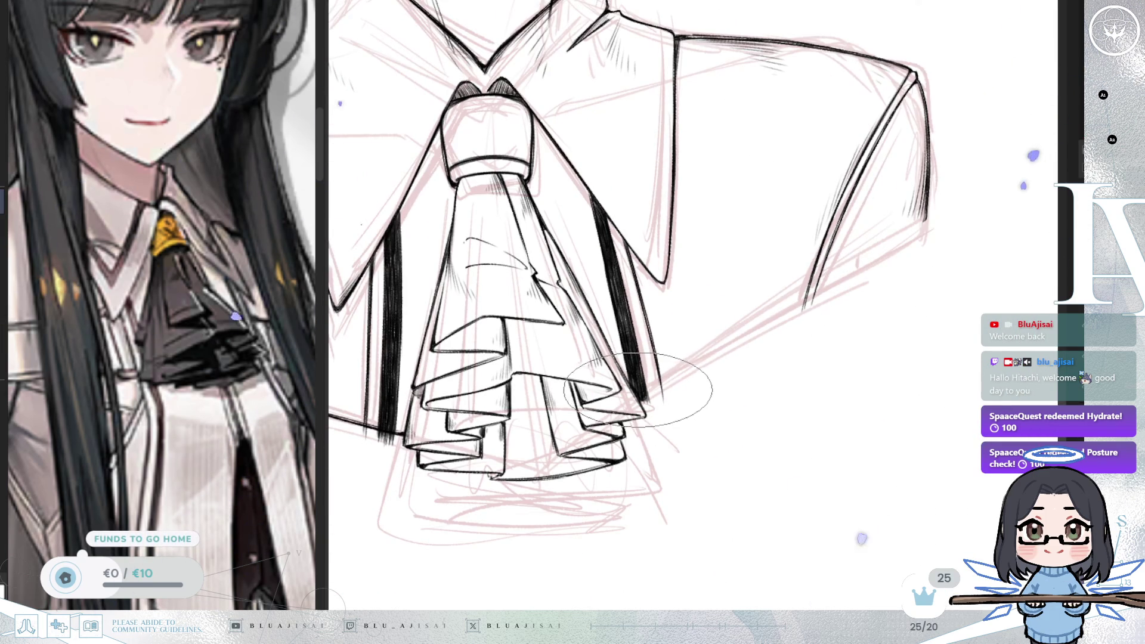
{"action": "left_click_drag", "start_coordinate": [638, 391], "coordinate": [895, 241]}
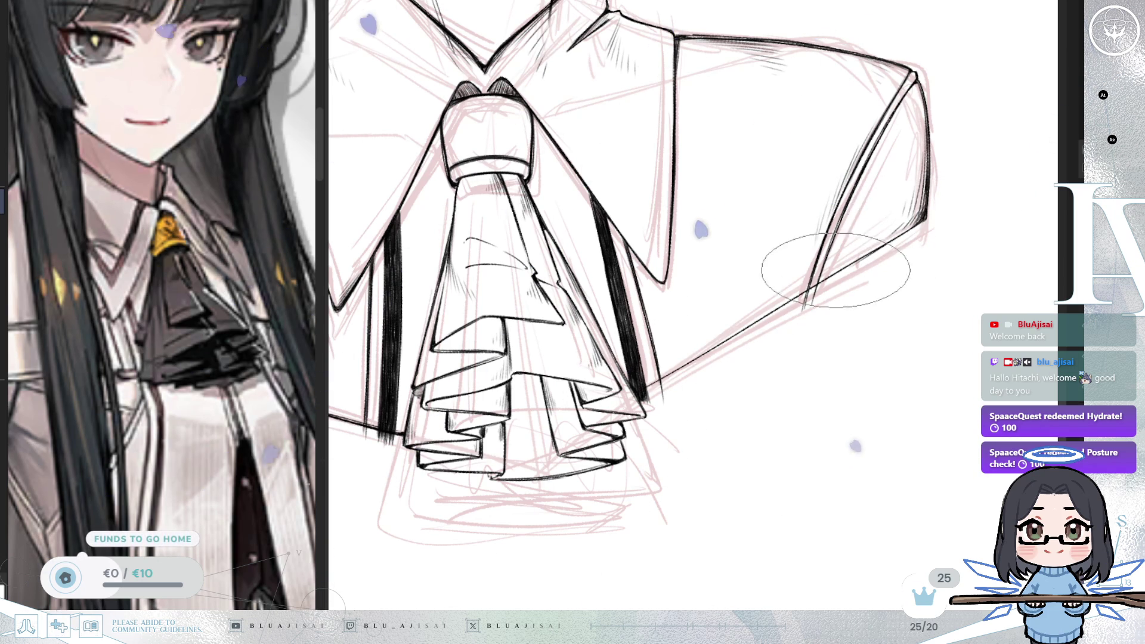
{"action": "scroll", "coordinate": [686, 365], "scroll_direction": "up", "scroll_amount": 1}
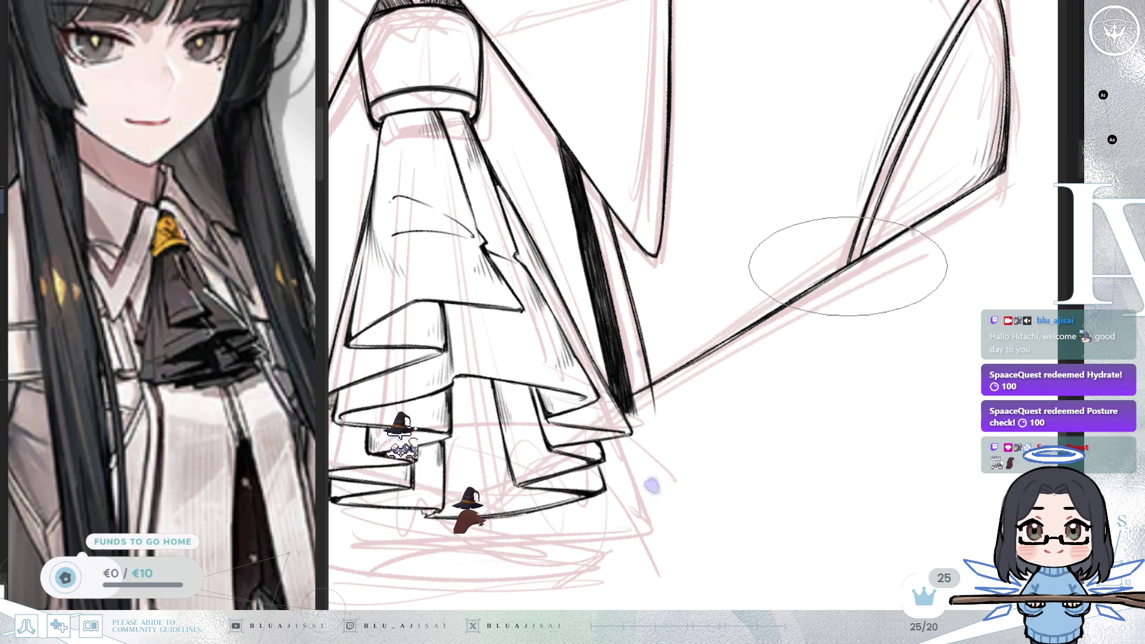
{"action": "scroll", "coordinate": [858, 260], "scroll_direction": "down", "scroll_amount": 10}
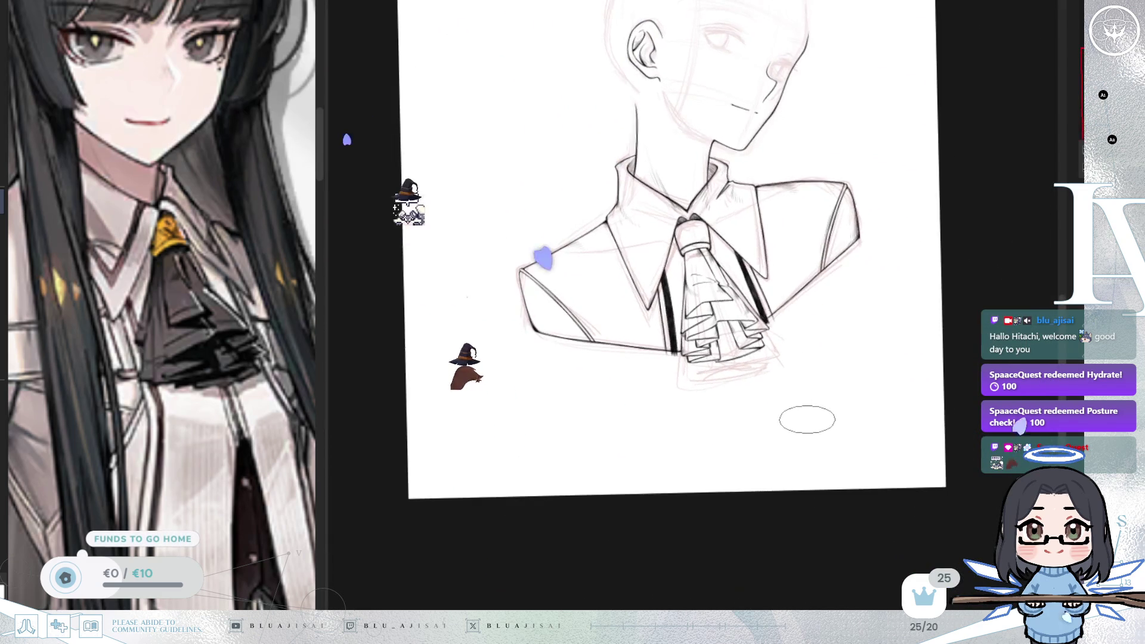
{"action": "scroll", "coordinate": [789, 432], "scroll_direction": "up", "scroll_amount": 3}
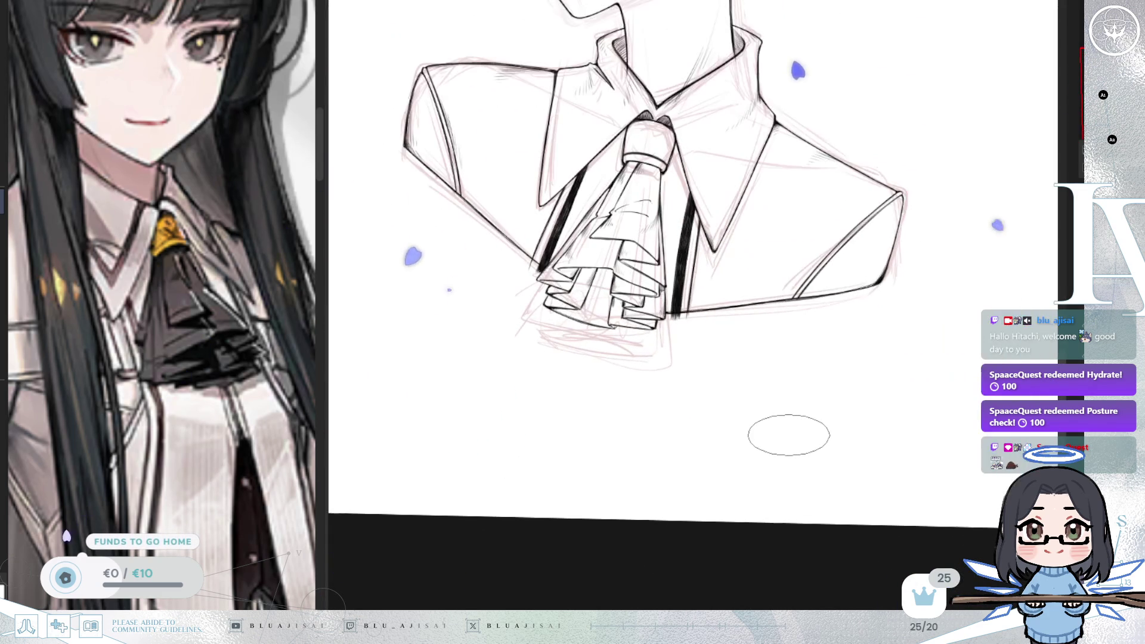
Step: Flip the canvas view horizontally to check the drawing and test the brush size
{"action": "left_click_drag", "start_coordinate": [798, 417], "coordinate": [835, 492]}
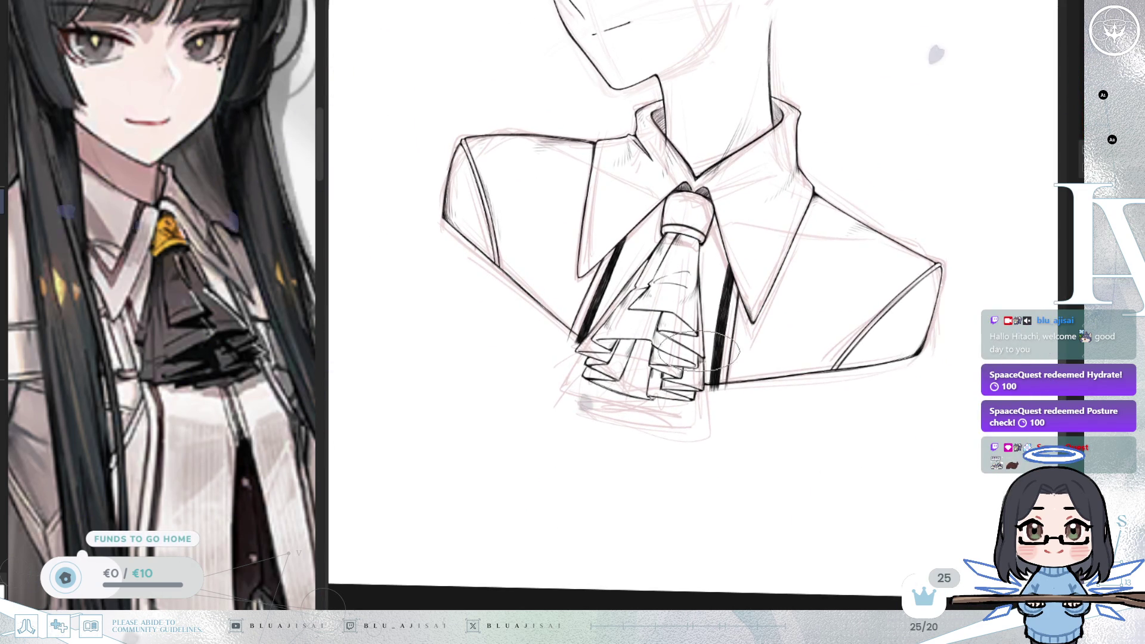
{"action": "scroll", "coordinate": [570, 340], "scroll_direction": "up", "scroll_amount": 6}
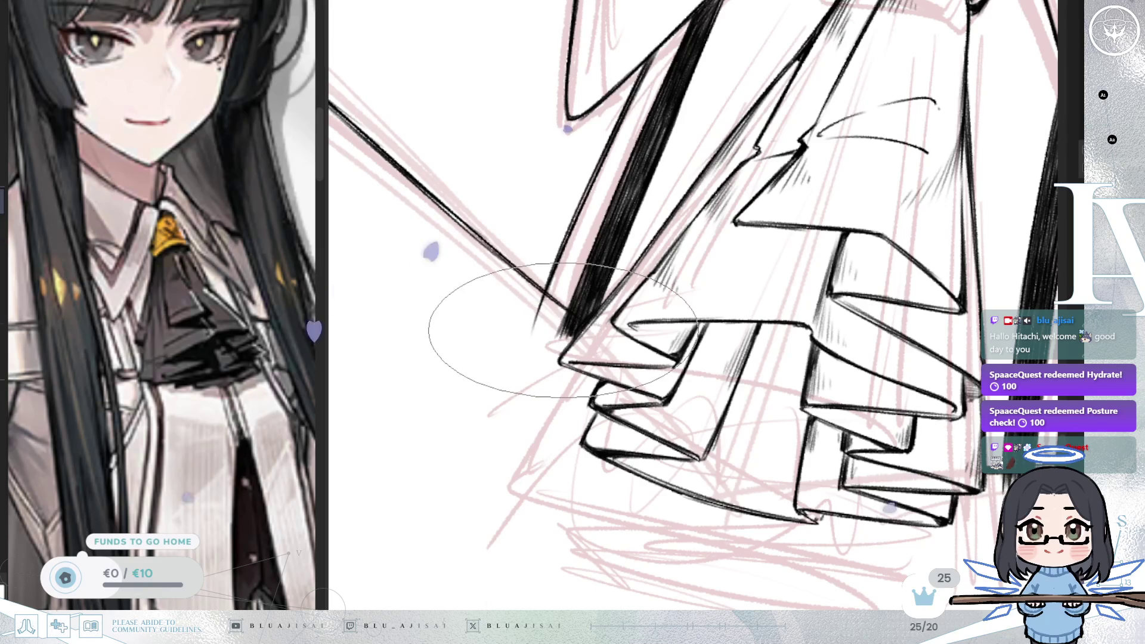
{"action": "key", "text": "h"}
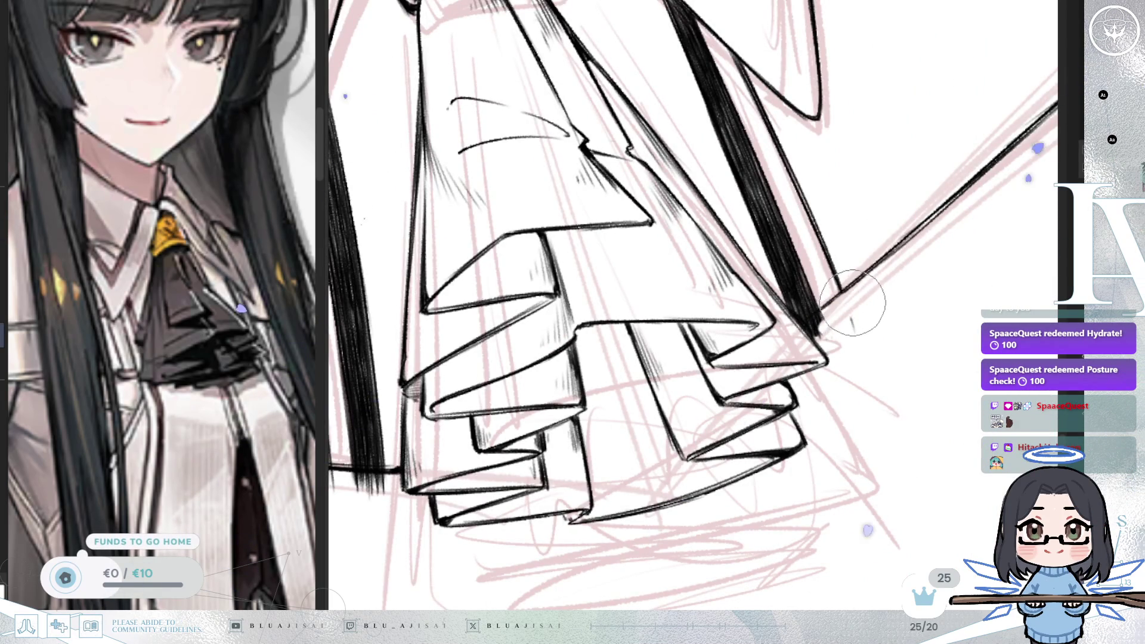
{"action": "key", "text": "bracketright"}
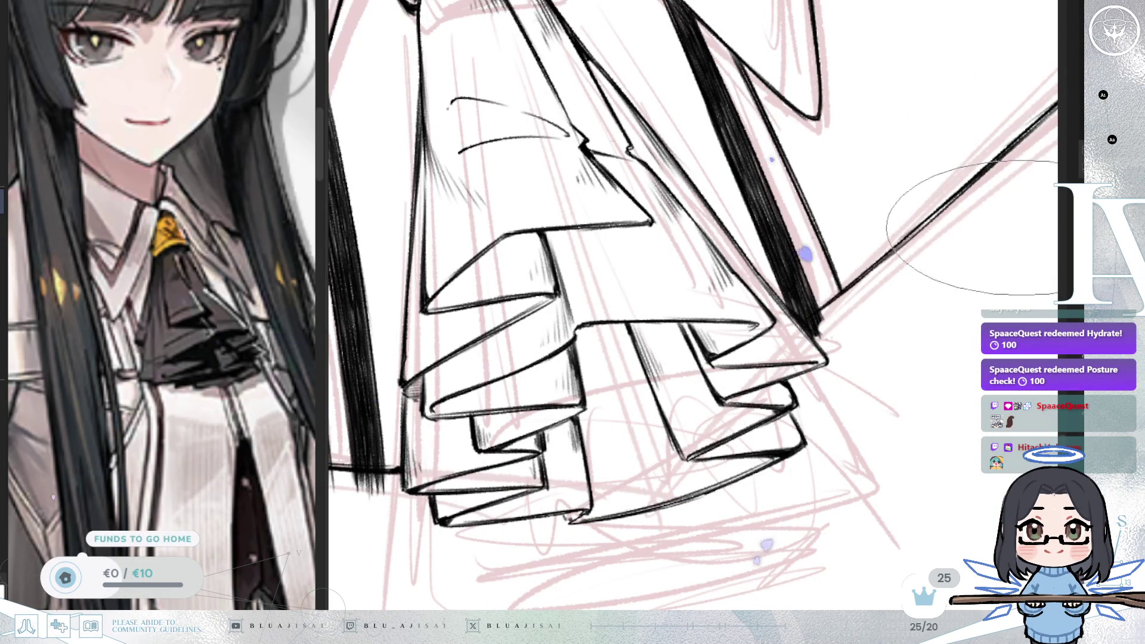
{"action": "key", "text": "bracketleft"}
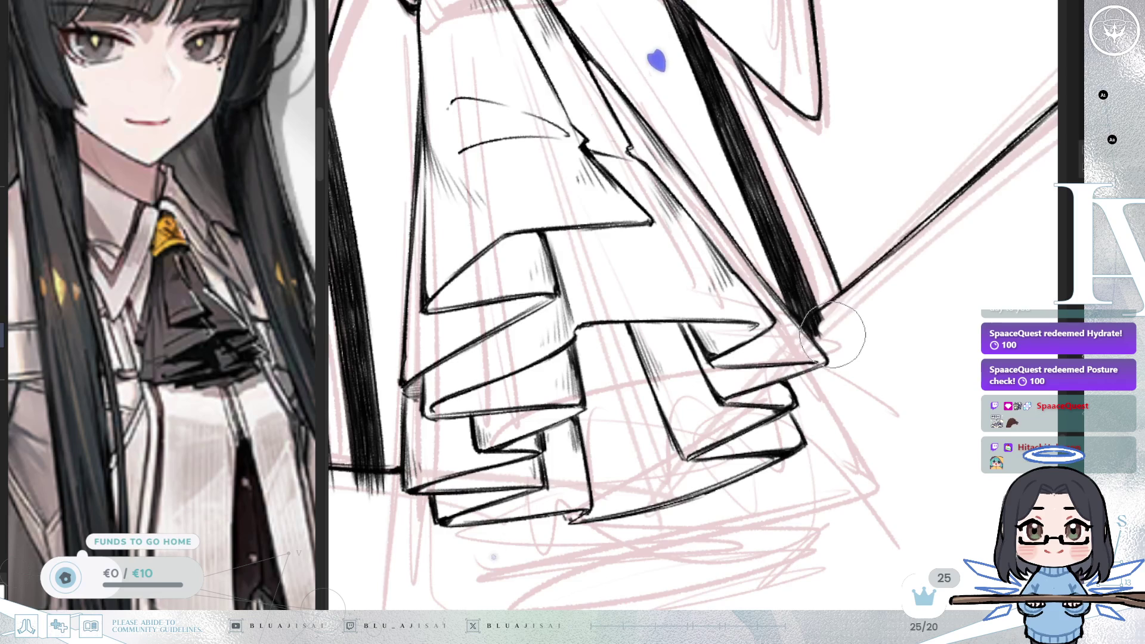
Step: Undo the small hatch marks below the thick stroke and zoom out to the whole bust
{"action": "key", "text": "asciicircum"}
{"action": "key", "text": "asciicircum"}
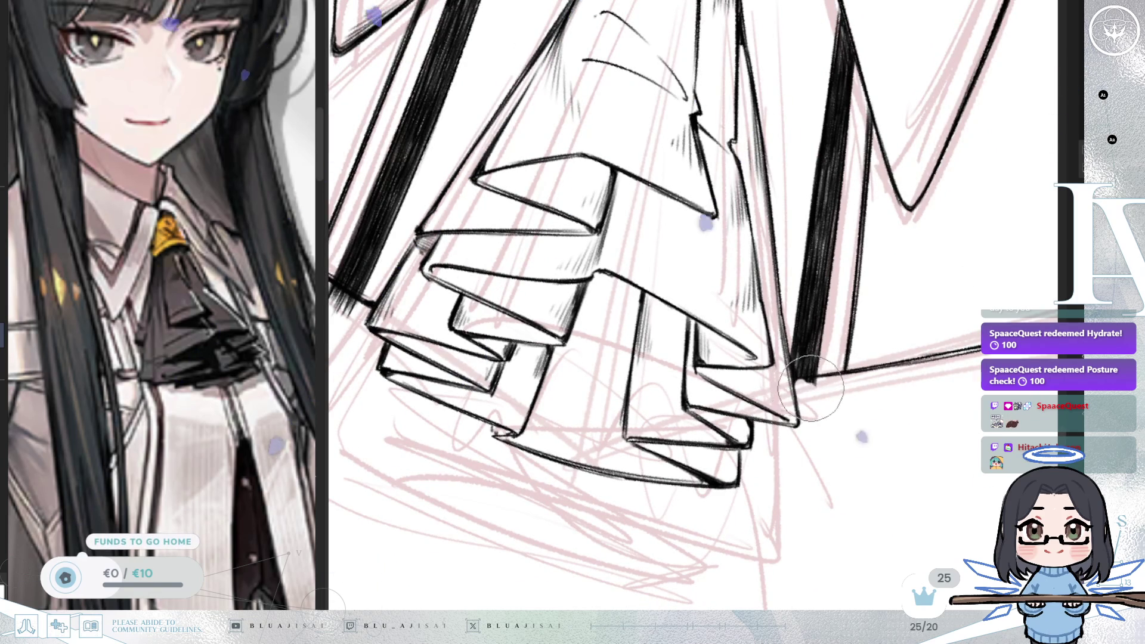
{"action": "key", "text": "m"}
{"action": "key", "text": "m"}
{"action": "key", "text": "minus"}
{"action": "key", "text": "ctrl+z"}
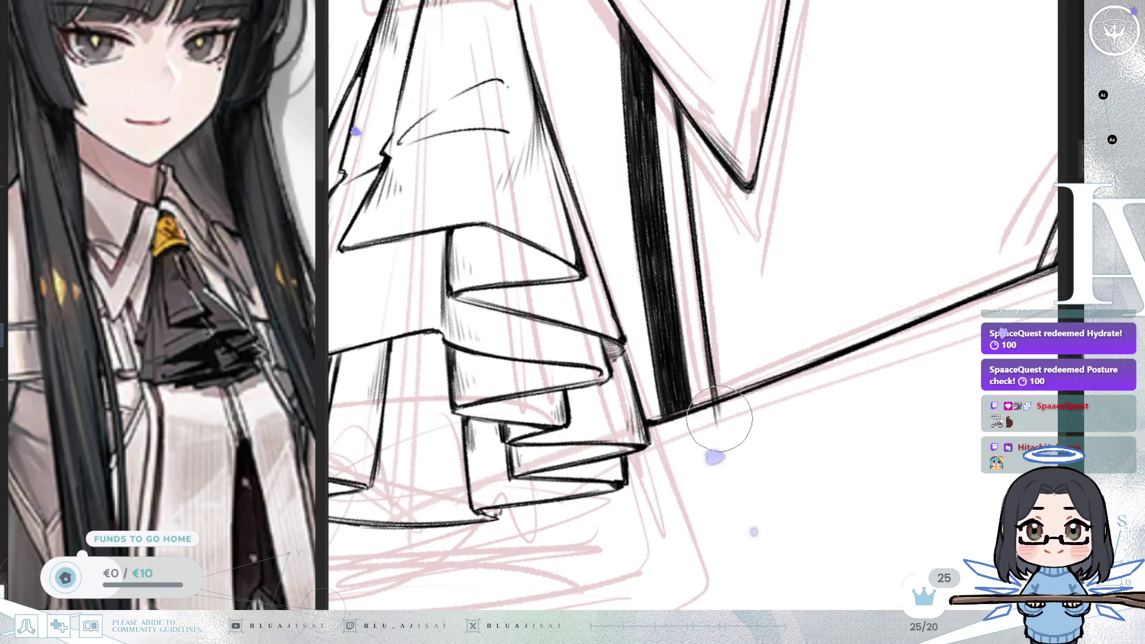
{"action": "key", "text": "minus"}
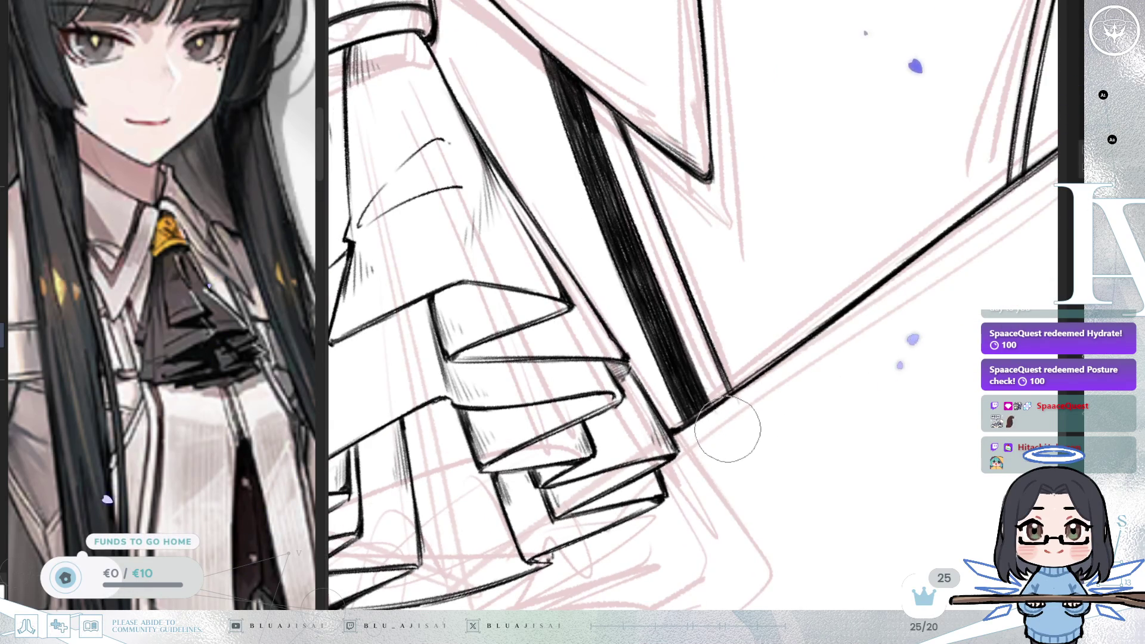
{"action": "key", "text": "minus"}
{"action": "key", "text": "minus"}
{"action": "key", "text": "minus"}
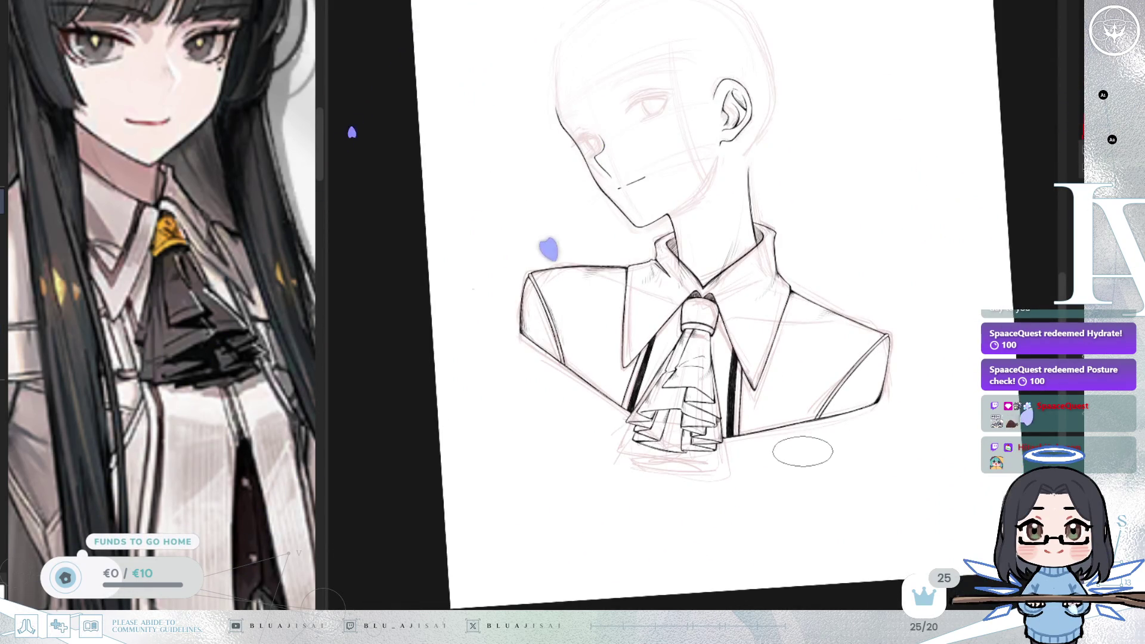
{"action": "key", "text": "minus"}
{"action": "key", "text": "minus"}
{"action": "key", "text": "minus"}
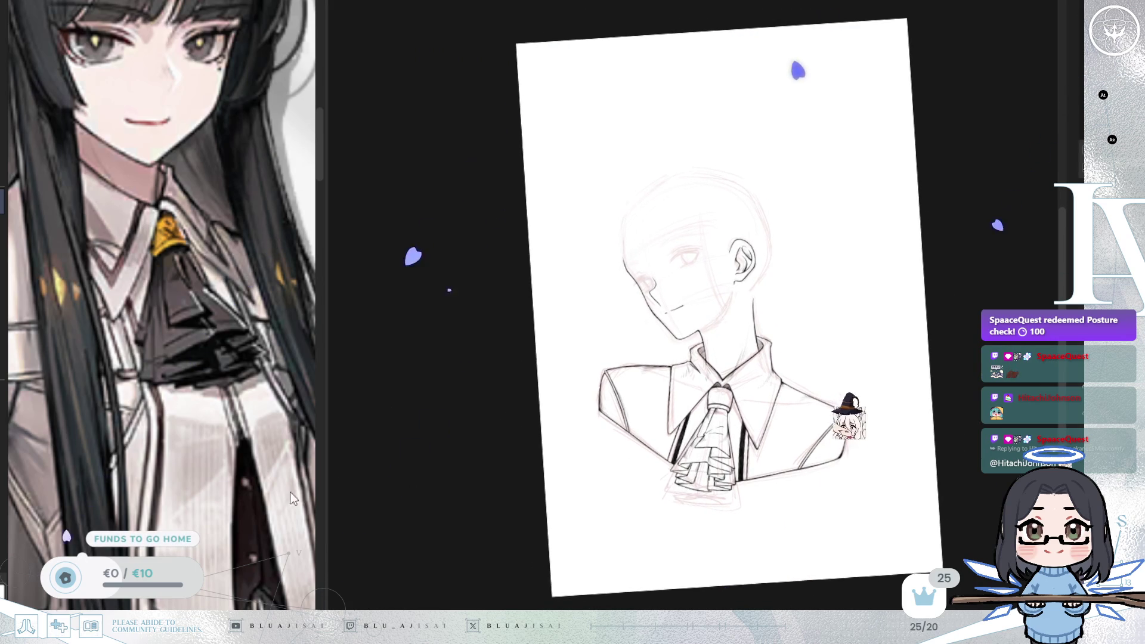
{"action": "scroll", "coordinate": [206, 481], "scroll_direction": "down", "scroll_amount": 5}
{"action": "scroll", "coordinate": [205, 480], "scroll_direction": "up", "scroll_amount": 2}
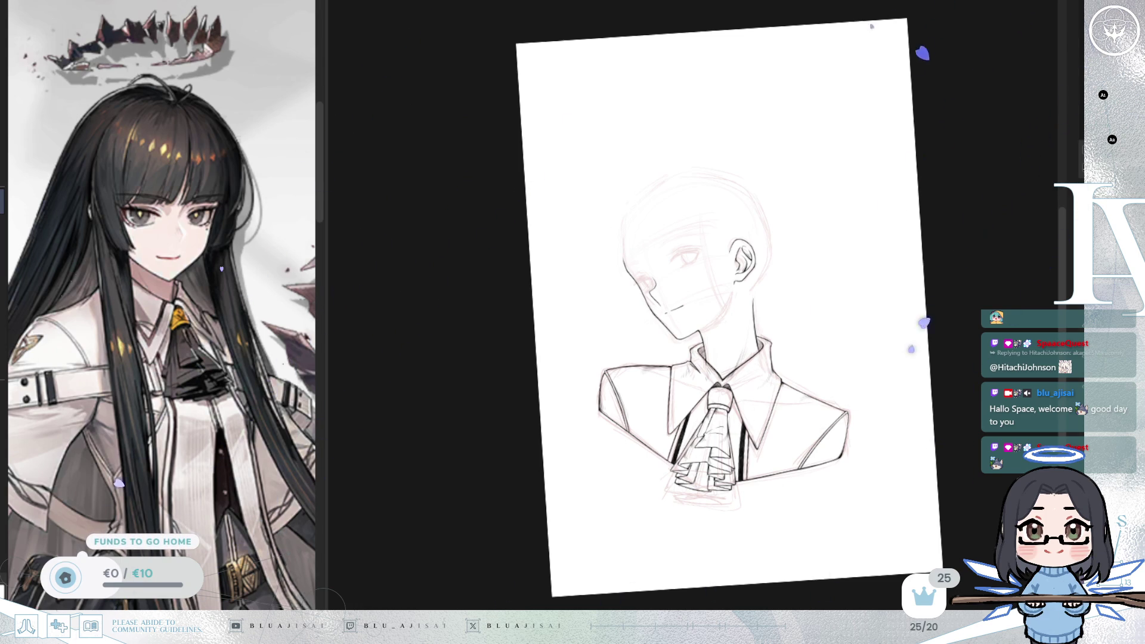
Step: Zoom in on the eye and nose area and undo the stray ellipse stroke
{"action": "scroll", "coordinate": [727, 359], "scroll_direction": "up", "scroll_amount": 5}
{"action": "left_click_drag", "start_coordinate": [689, 88], "coordinate": [713, 201]}
{"action": "scroll", "coordinate": [713, 202], "scroll_direction": "down", "scroll_amount": 5}
{"action": "mouse_move", "coordinate": [703, 319]}
{"action": "left_mouse_down"}
{"action": "mouse_move", "coordinate": [895, 421]}
{"action": "mouse_move", "coordinate": [942, 428]}
{"action": "left_mouse_up"}
{"action": "key", "text": "ctrl+z"}
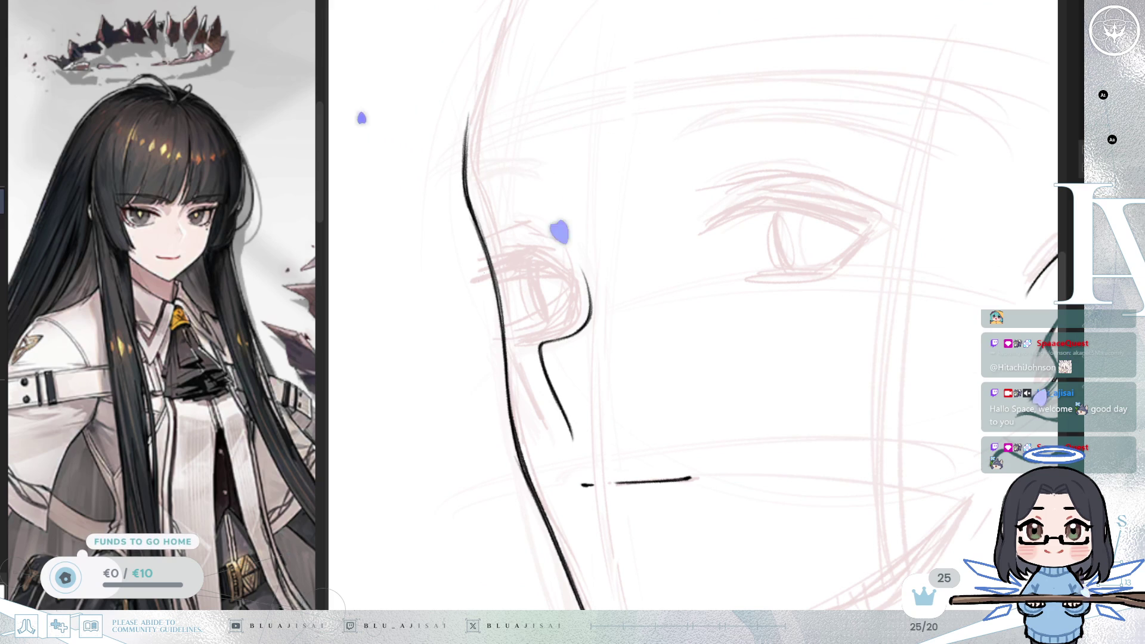
Step: Pan back to the eye, toggling undo and redo on the last stroke
{"action": "mouse_move", "coordinate": [777, 286]}
{"action": "left_mouse_down"}
{"action": "mouse_move", "coordinate": [726, 297]}
{"action": "mouse_move", "coordinate": [747, 290]}
{"action": "left_mouse_up"}
{"action": "left_click_drag", "start_coordinate": [707, 270], "coordinate": [810, 321]}
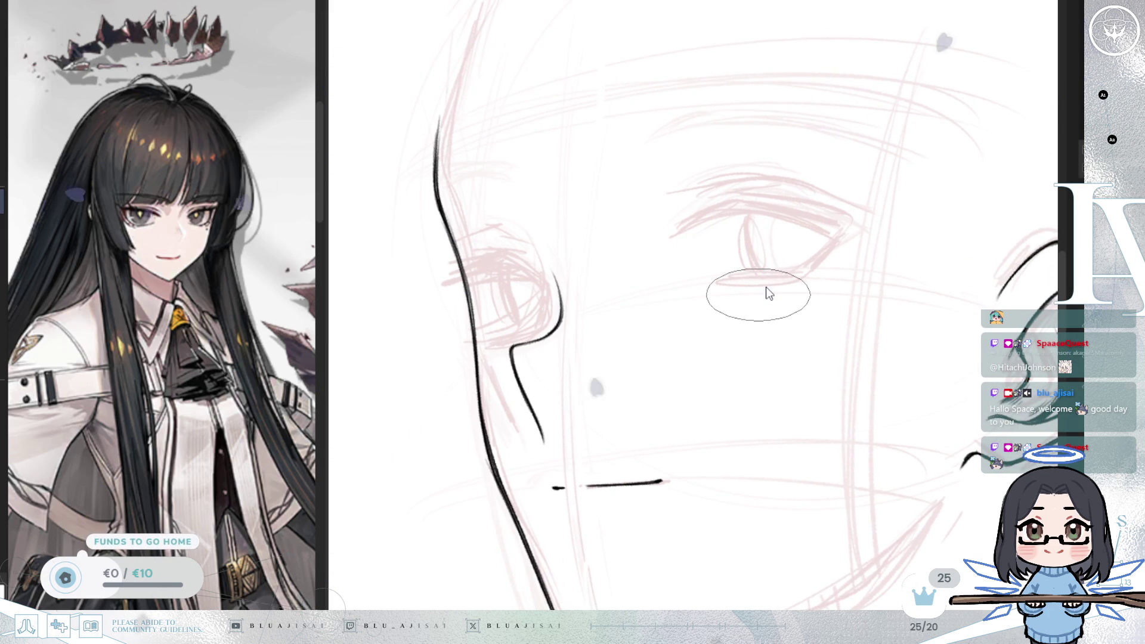
{"action": "key", "text": "ctrl+z"}
{"action": "key", "text": "ctrl+y"}
{"action": "key", "text": "ctrl+z"}
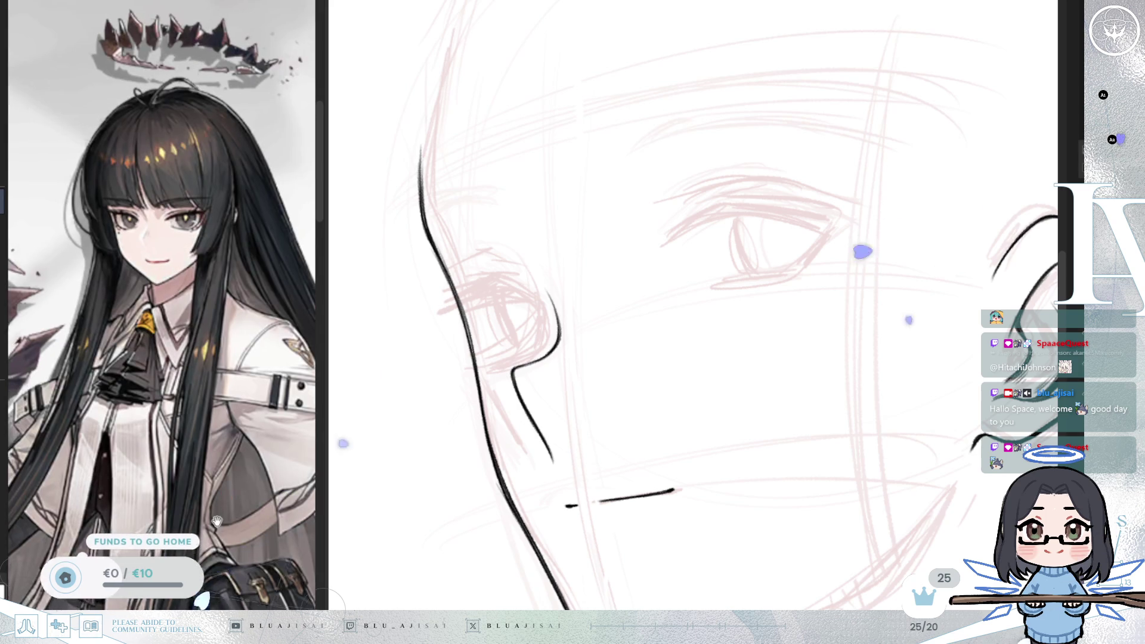
{"action": "left_click_drag", "start_coordinate": [803, 366], "coordinate": [822, 427]}
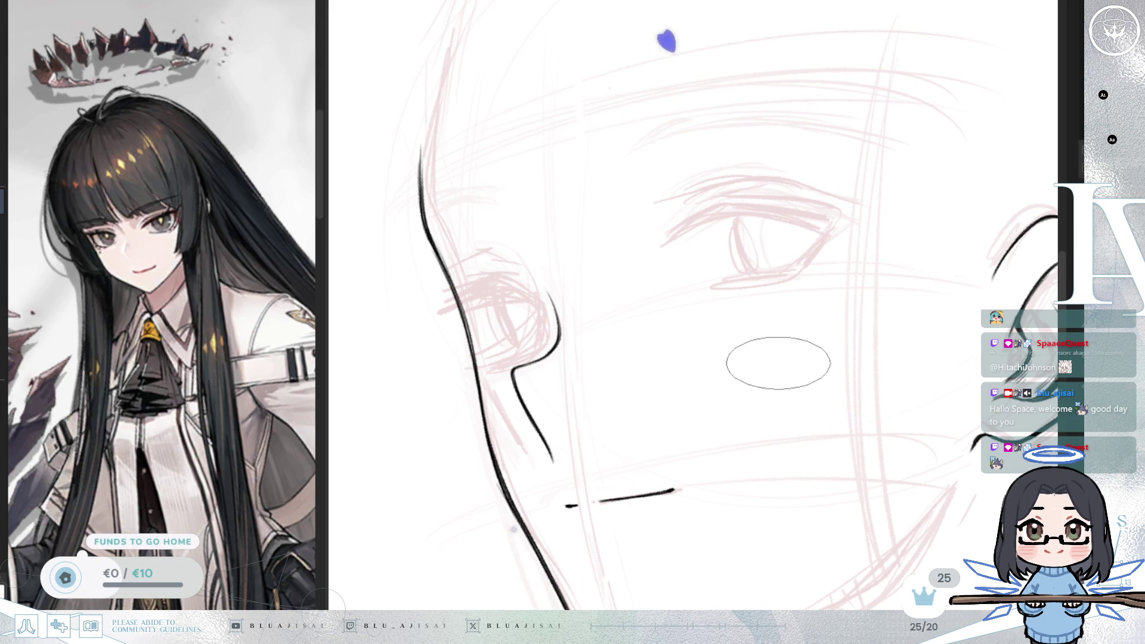
{"action": "key", "text": "space"}
{"action": "mouse_move", "coordinate": [807, 350]}
{"action": "left_mouse_down"}
{"action": "mouse_move", "coordinate": [770, 373]}
{"action": "mouse_move", "coordinate": [746, 363]}
{"action": "mouse_move", "coordinate": [754, 347]}
{"action": "left_mouse_up"}
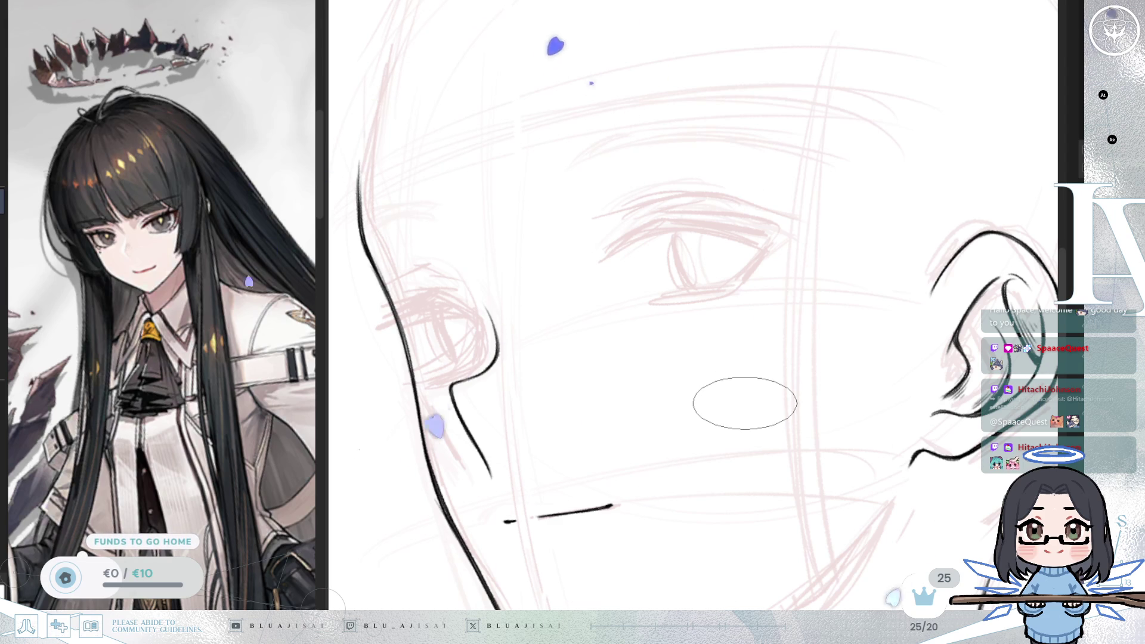
{"action": "scroll", "coordinate": [775, 353], "scroll_direction": "down", "scroll_amount": 2}
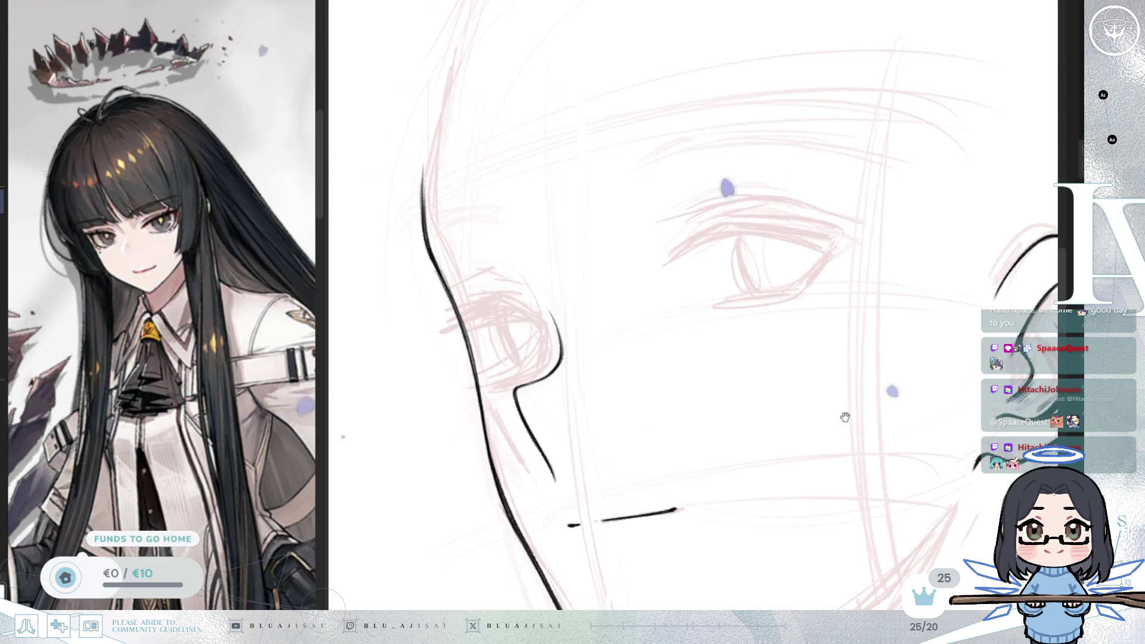
Step: Ink the upper eyelid across the eye, trimming its overlong end and faint tail
{"action": "scroll", "coordinate": [736, 261], "scroll_direction": "up", "scroll_amount": 3}
{"action": "scroll", "coordinate": [735, 261], "scroll_direction": "up", "scroll_amount": 2}
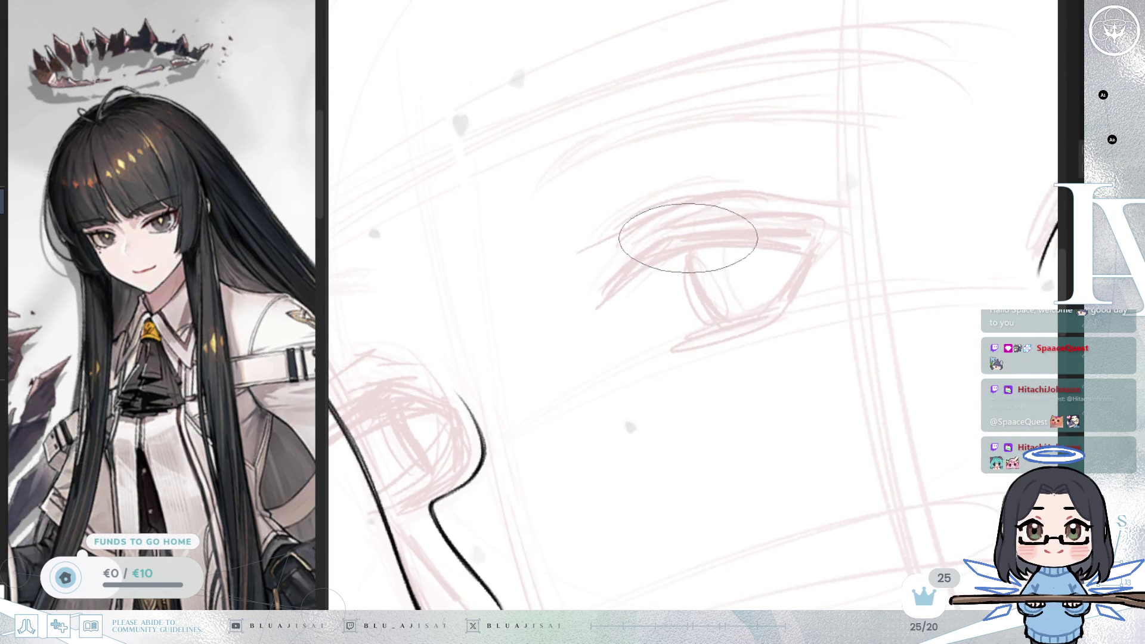
{"action": "mouse_move", "coordinate": [652, 247]}
{"action": "left_mouse_down"}
{"action": "mouse_move", "coordinate": [652, 235]}
{"action": "mouse_move", "coordinate": [627, 256]}
{"action": "mouse_move", "coordinate": [660, 235]}
{"action": "mouse_move", "coordinate": [596, 299]}
{"action": "mouse_move", "coordinate": [611, 290]}
{"action": "mouse_move", "coordinate": [609, 260]}
{"action": "mouse_move", "coordinate": [596, 309]}
{"action": "left_mouse_up"}
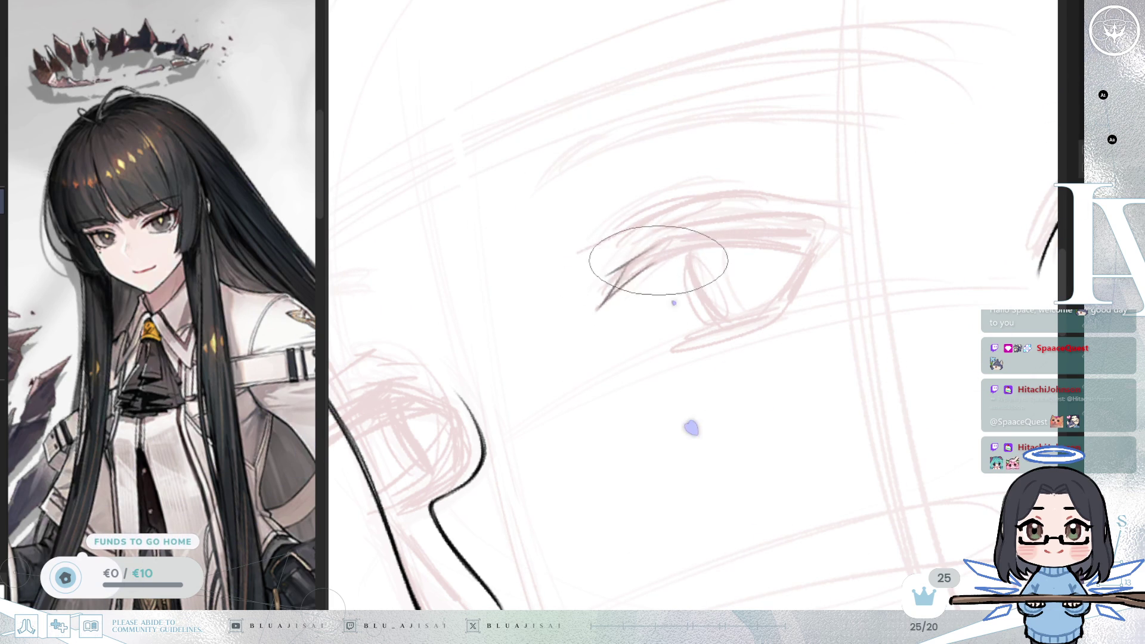
{"action": "mouse_move", "coordinate": [599, 305]}
{"action": "left_mouse_down"}
{"action": "mouse_move", "coordinate": [726, 243]}
{"action": "mouse_move", "coordinate": [776, 237]}
{"action": "left_mouse_up"}
{"action": "key", "text": "ctrl+z"}
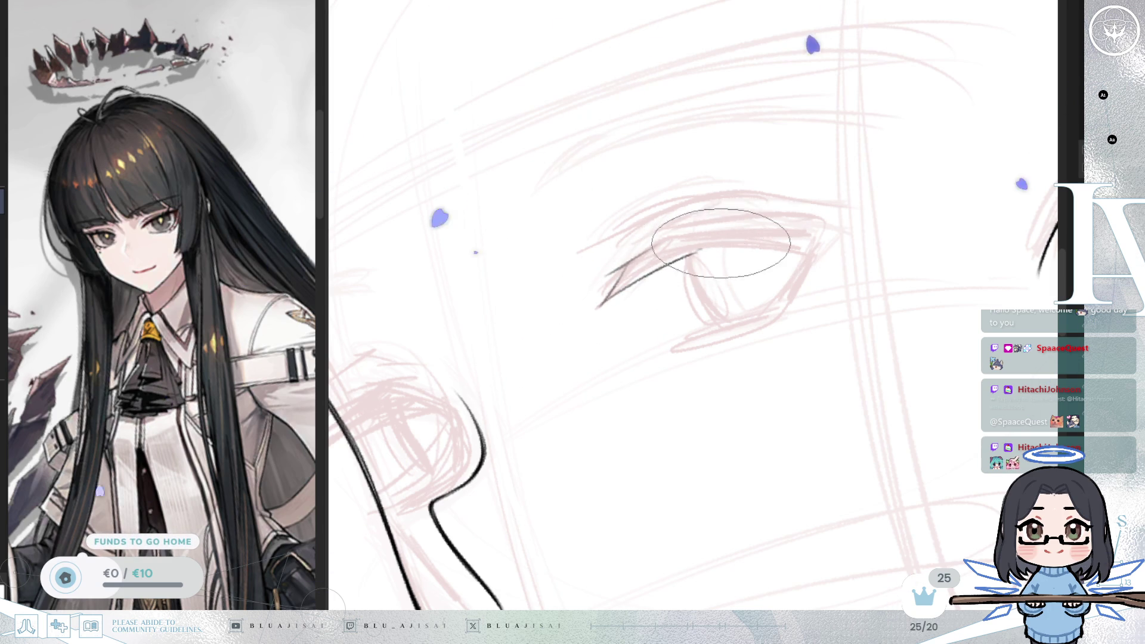
{"action": "left_click_drag", "start_coordinate": [747, 242], "coordinate": [819, 229]}
{"action": "left_click_drag", "start_coordinate": [665, 242], "coordinate": [753, 265]}
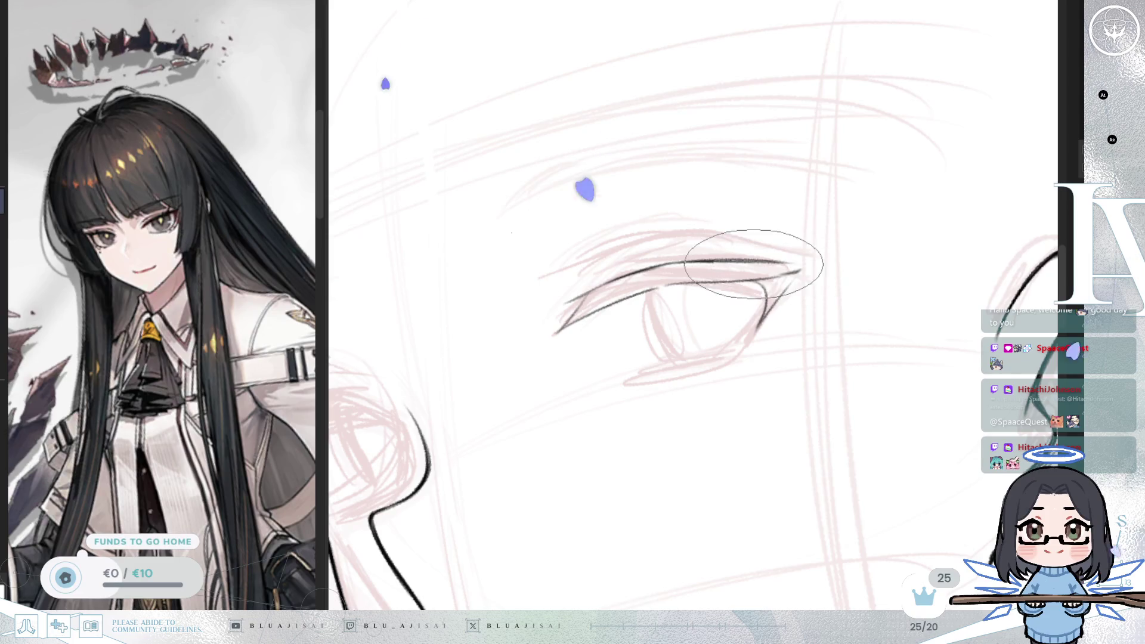
{"action": "key", "text": "ctrl+z"}
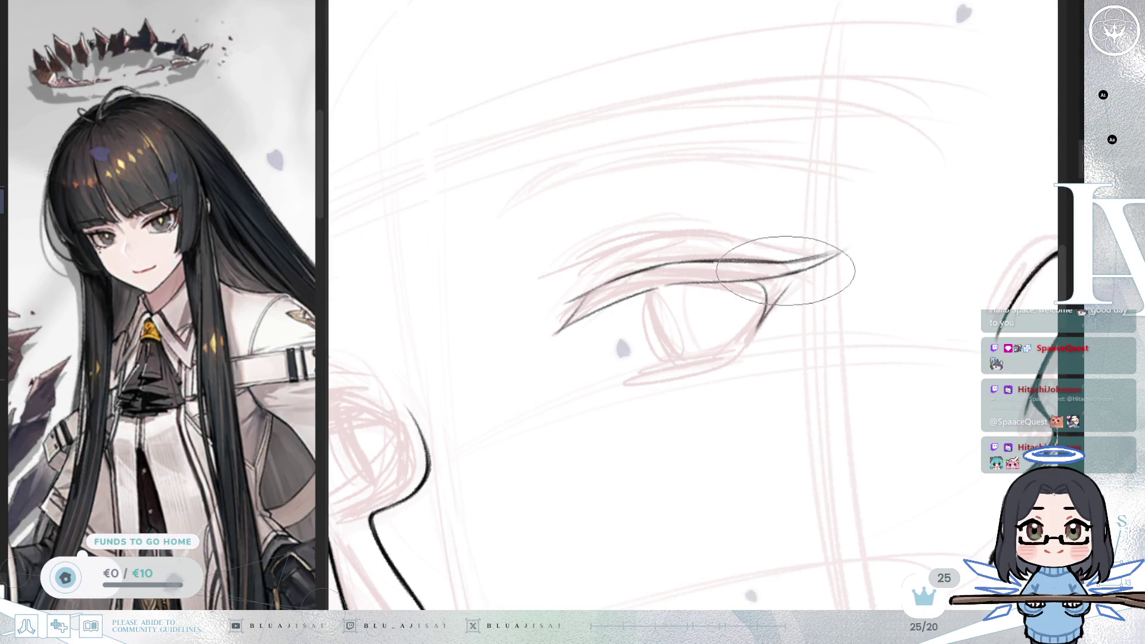
Step: Compare the eye with the ear, level the rotation, and refine the eyelid's winged outer corner
{"action": "mouse_move", "coordinate": [773, 261]}
{"action": "left_mouse_down"}
{"action": "mouse_move", "coordinate": [946, 185]}
{"action": "mouse_move", "coordinate": [985, 261]}
{"action": "left_mouse_up"}
{"action": "scroll", "coordinate": [955, 269], "scroll_direction": "up", "scroll_amount": 3}
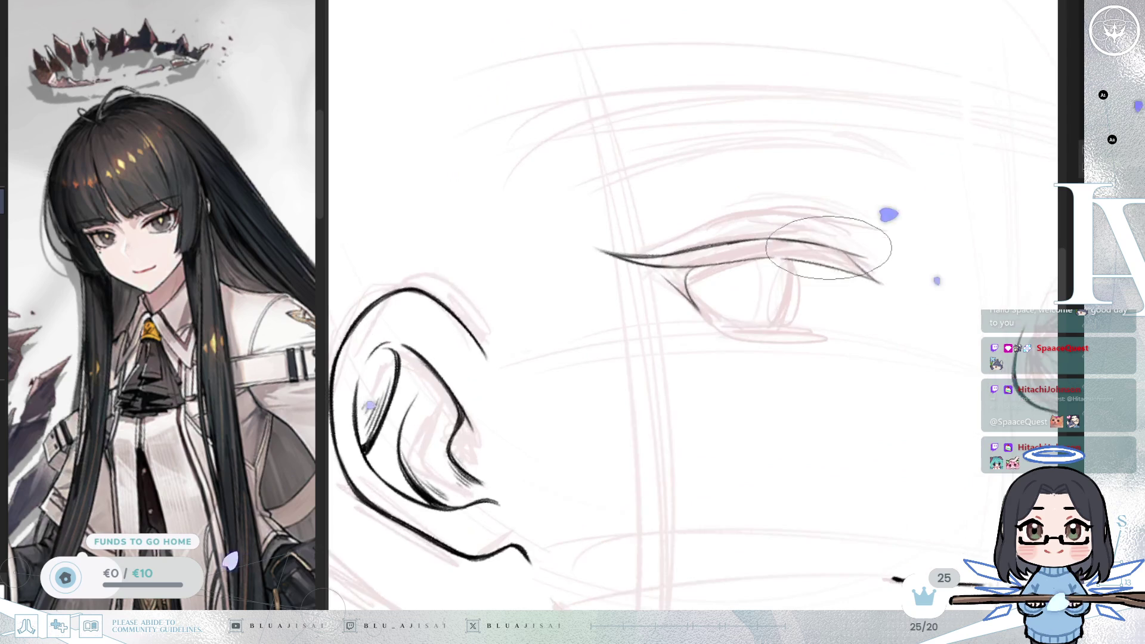
{"action": "left_click_drag", "start_coordinate": [803, 308], "coordinate": [804, 337]}
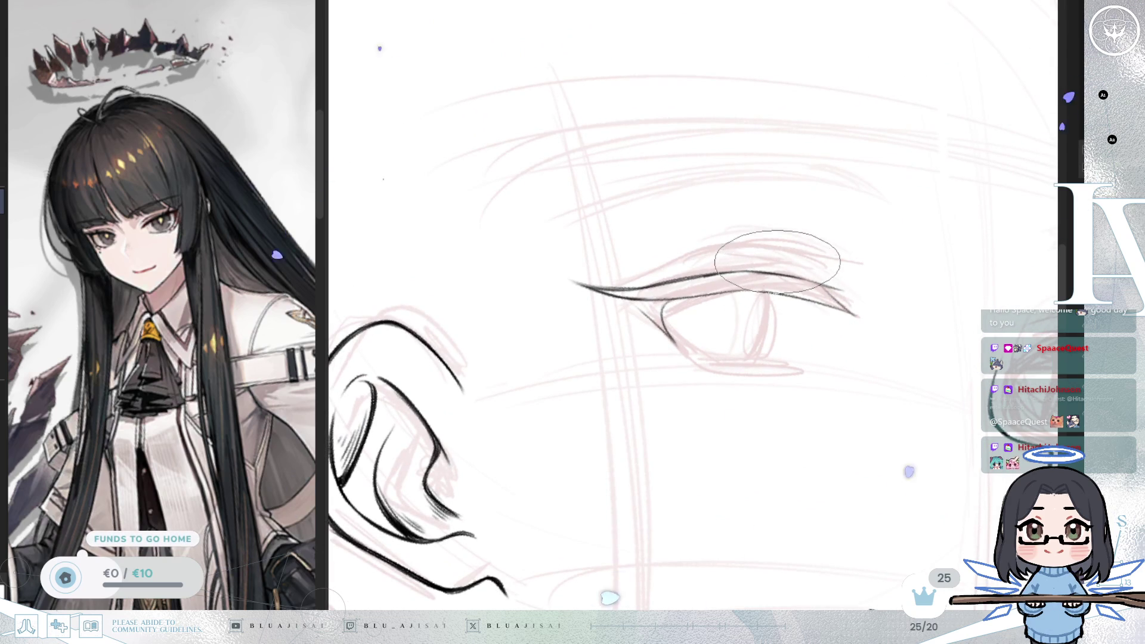
{"action": "mouse_move", "coordinate": [821, 243]}
{"action": "left_mouse_down"}
{"action": "mouse_move", "coordinate": [857, 256]}
{"action": "mouse_move", "coordinate": [668, 284]}
{"action": "left_mouse_up"}
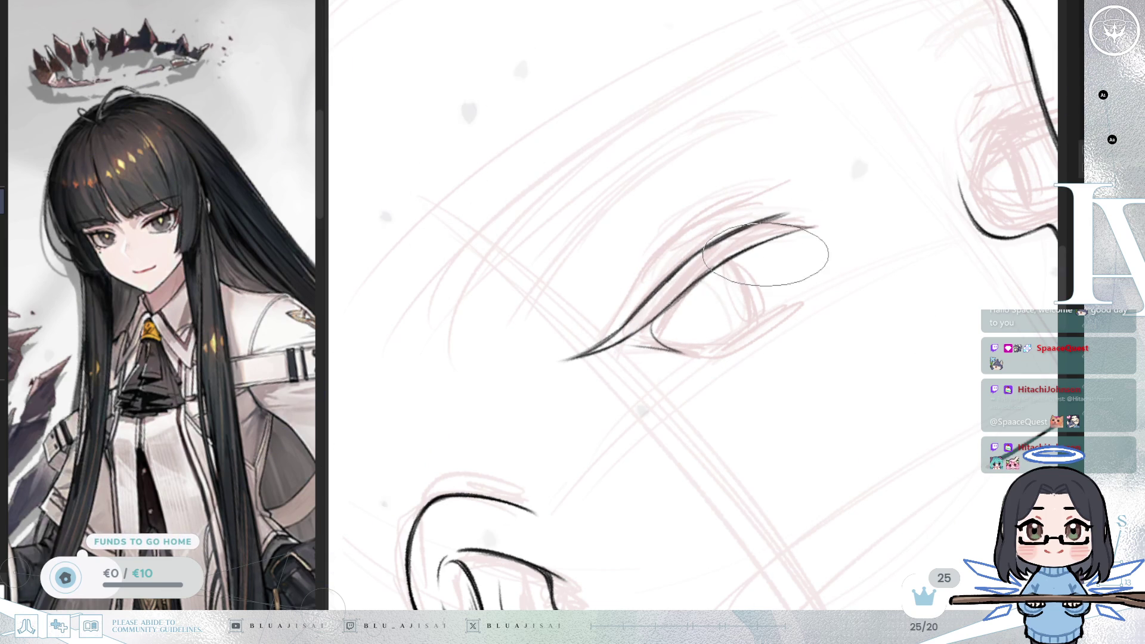
{"action": "key", "text": "5"}
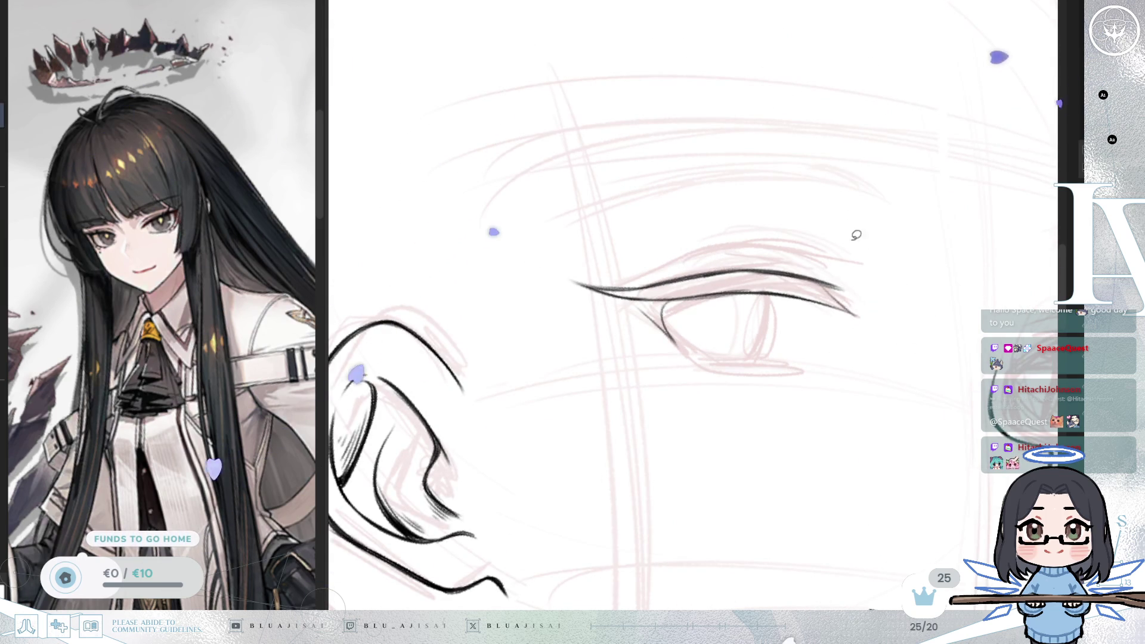
{"action": "mouse_move", "coordinate": [852, 223]}
{"action": "left_mouse_down"}
{"action": "mouse_move", "coordinate": [843, 252]}
{"action": "mouse_move", "coordinate": [865, 285]}
{"action": "left_mouse_up"}
{"action": "left_click", "coordinate": [719, 375]}
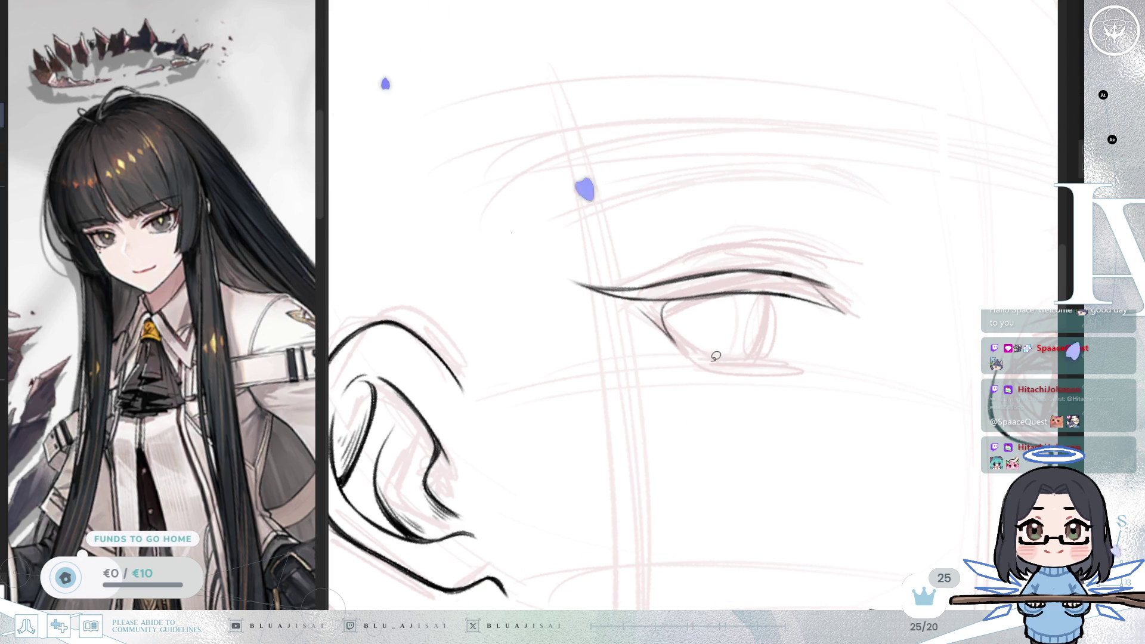
{"action": "left_click_drag", "start_coordinate": [716, 357], "coordinate": [714, 350]}
{"action": "mouse_move", "coordinate": [818, 263]}
{"action": "left_mouse_down"}
{"action": "mouse_move", "coordinate": [789, 163]}
{"action": "mouse_move", "coordinate": [690, 341]}
{"action": "mouse_move", "coordinate": [601, 362]}
{"action": "left_mouse_up"}
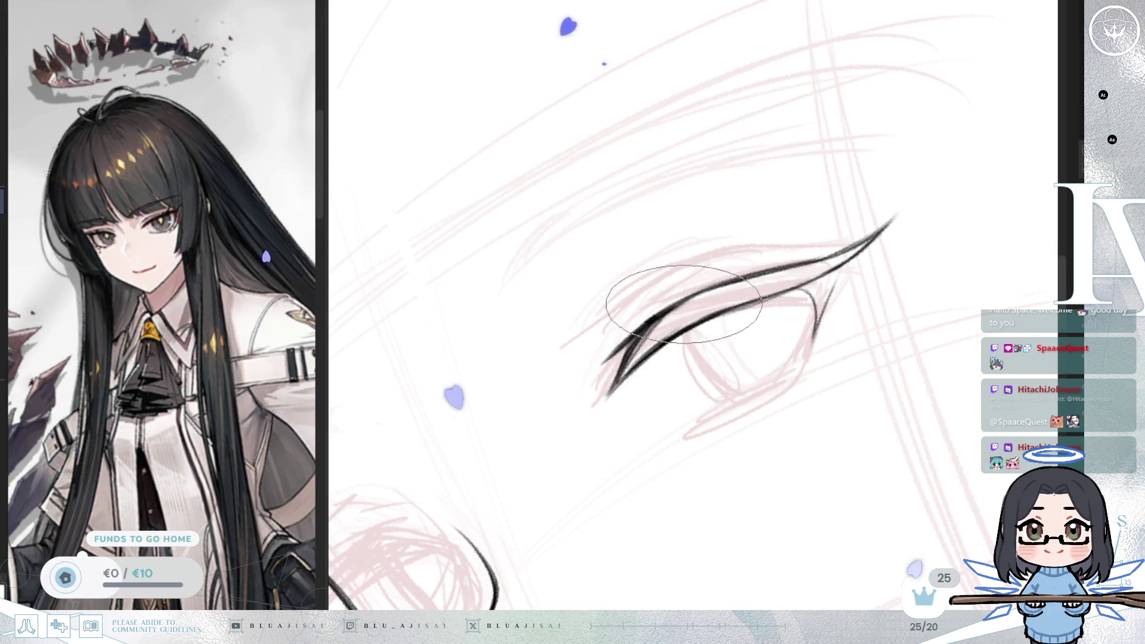
Step: Extend the lash's inner corner down-left, blend the upper lash stroke, and level the view
{"action": "left_click_drag", "start_coordinate": [677, 295], "coordinate": [698, 225]}
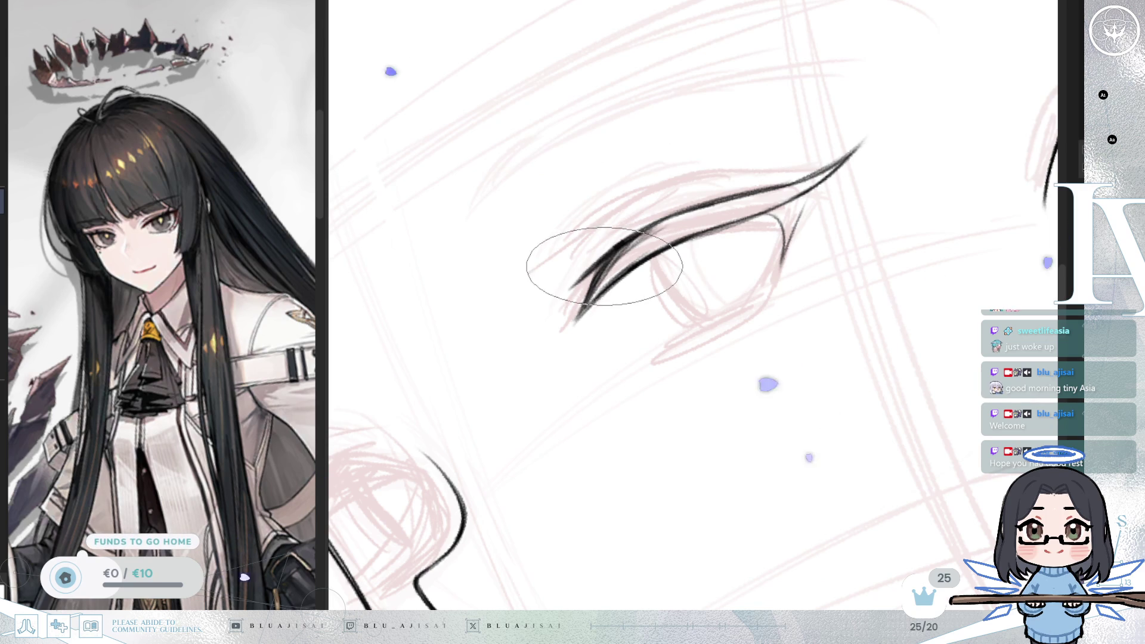
{"action": "left_click_drag", "start_coordinate": [587, 301], "coordinate": [562, 328]}
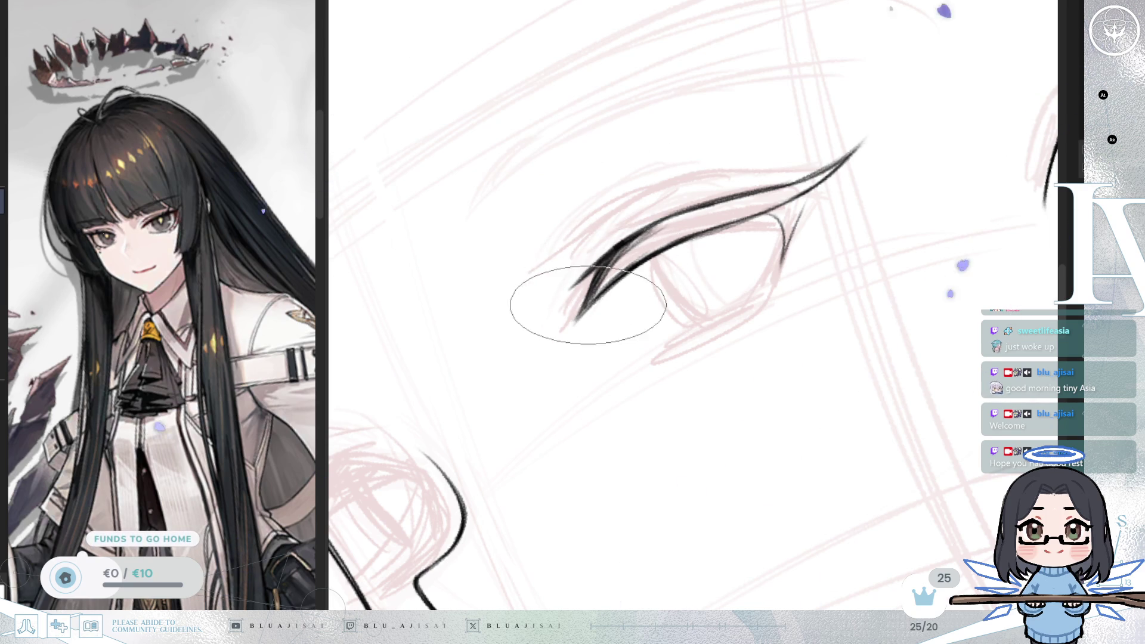
{"action": "mouse_move", "coordinate": [634, 252]}
{"action": "left_mouse_down"}
{"action": "mouse_move", "coordinate": [525, 268]}
{"action": "mouse_move", "coordinate": [576, 282]}
{"action": "mouse_move", "coordinate": [672, 242]}
{"action": "mouse_move", "coordinate": [596, 277]}
{"action": "mouse_move", "coordinate": [616, 274]}
{"action": "mouse_move", "coordinate": [683, 224]}
{"action": "mouse_move", "coordinate": [619, 231]}
{"action": "mouse_move", "coordinate": [626, 224]}
{"action": "mouse_move", "coordinate": [680, 217]}
{"action": "left_mouse_up"}
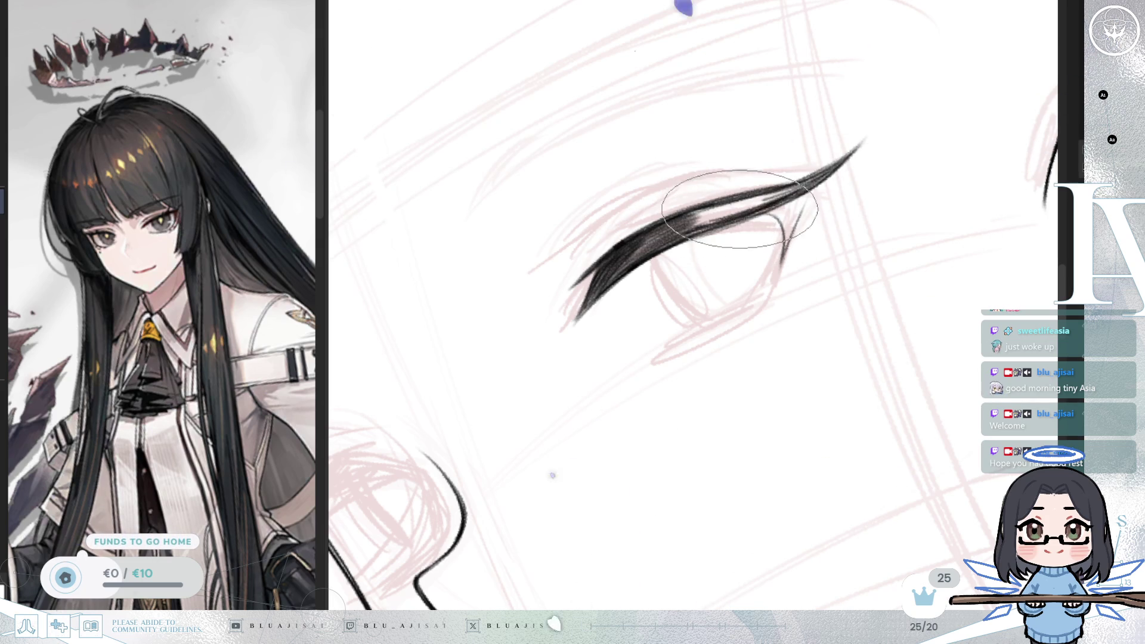
{"action": "key", "text": "minus"}
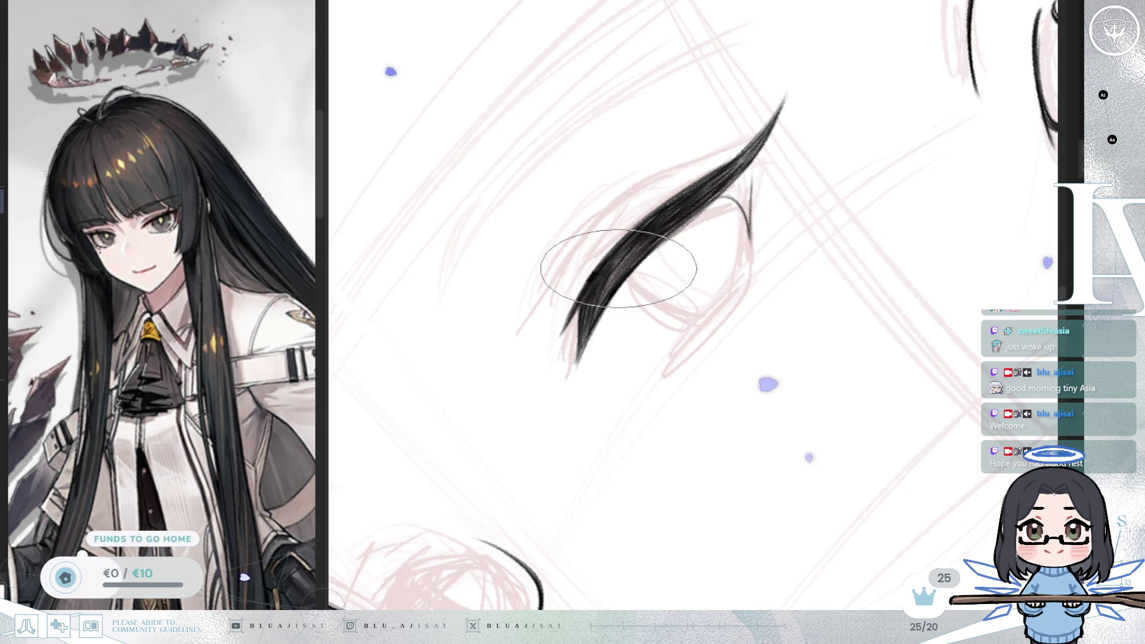
{"action": "mouse_move", "coordinate": [726, 183]}
{"action": "left_mouse_down"}
{"action": "mouse_move", "coordinate": [780, 159]}
{"action": "mouse_move", "coordinate": [815, 289]}
{"action": "mouse_move", "coordinate": [821, 273]}
{"action": "left_mouse_up"}
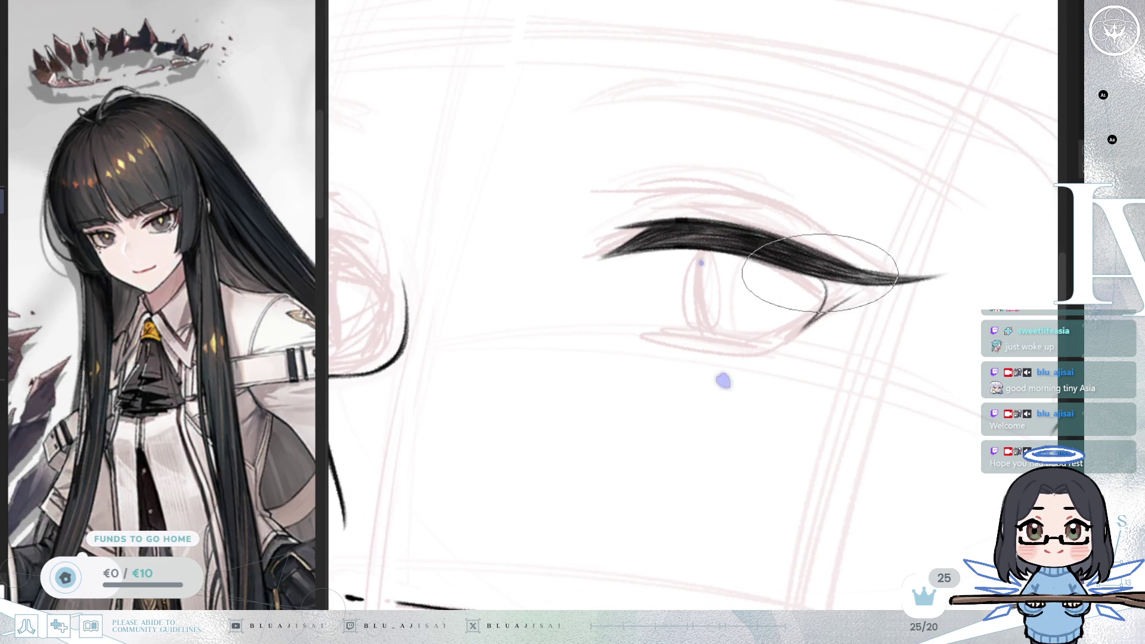
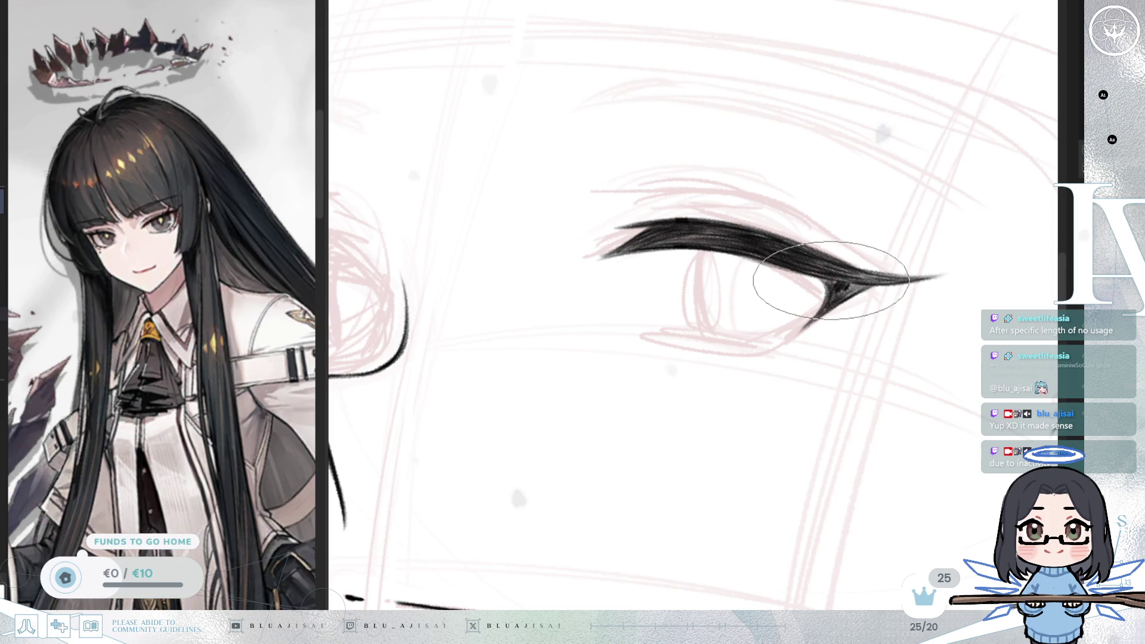
Step: Tilt and mirror the canvas view to check the thick upper lash stroke over the sketch
{"action": "left_click_drag", "start_coordinate": [827, 276], "coordinate": [844, 248]}
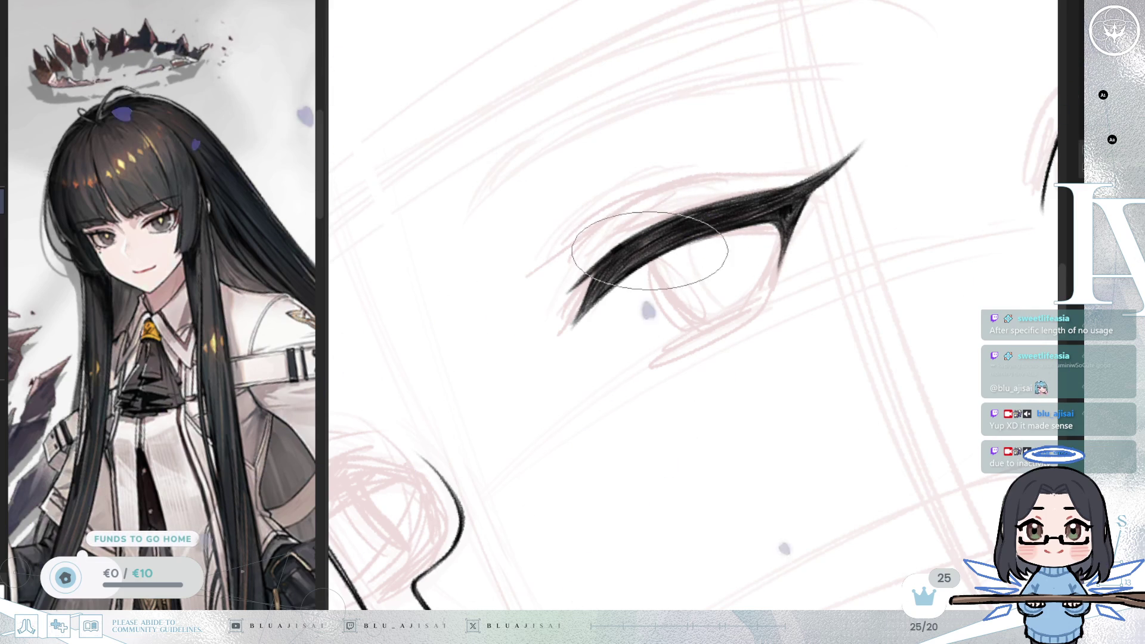
{"action": "scroll", "coordinate": [655, 245], "scroll_direction": "down", "scroll_amount": 3}
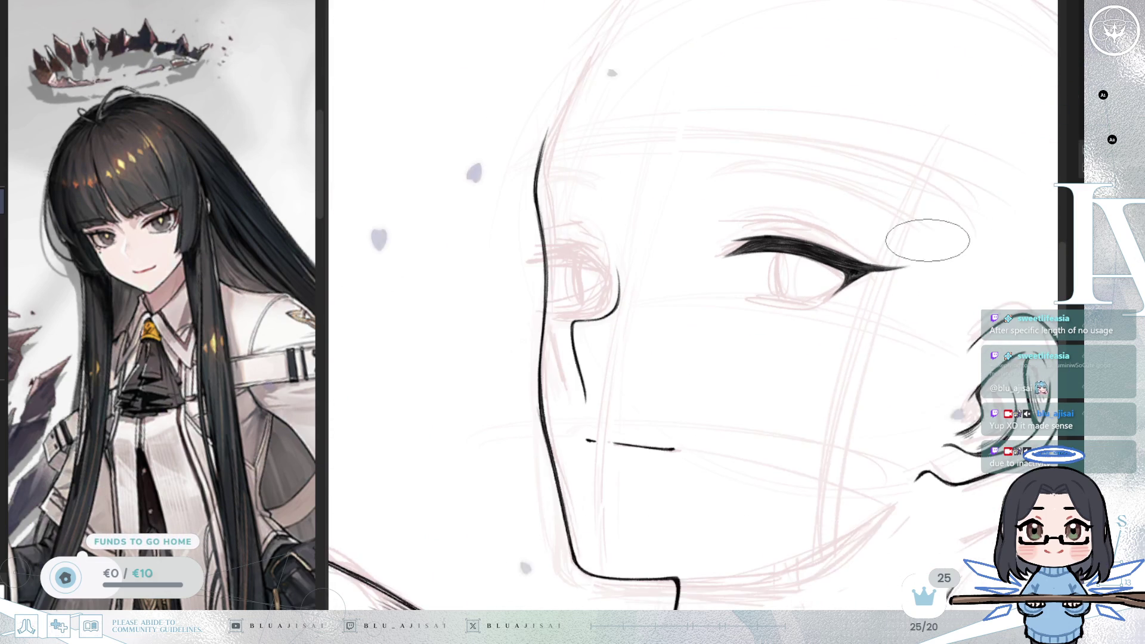
{"action": "key", "text": "h"}
{"action": "scroll", "coordinate": [586, 322], "scroll_direction": "up", "scroll_amount": 5}
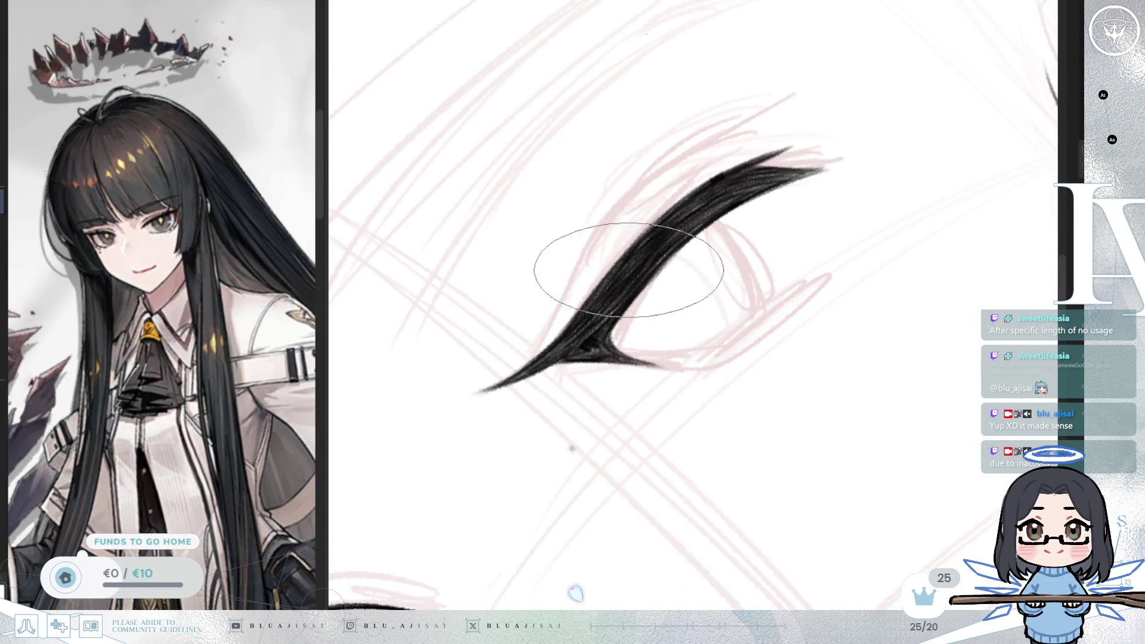
{"action": "scroll", "coordinate": [629, 256], "scroll_direction": "down", "scroll_amount": 5}
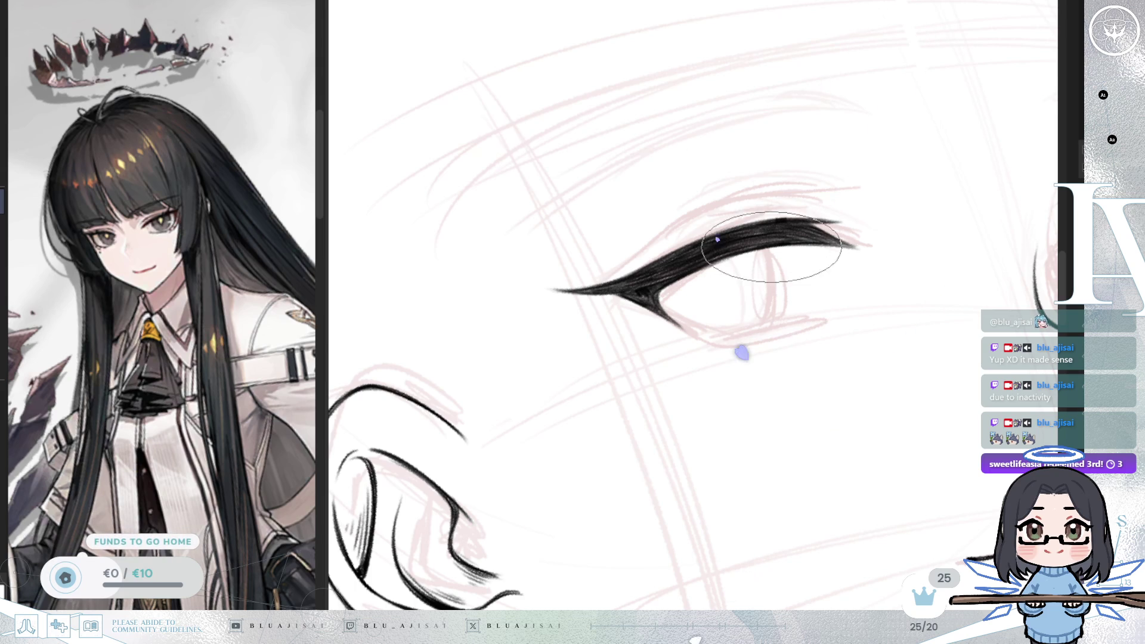
Step: Draw a thin eyelid crease line just above the upper lash on the mirrored view
{"action": "key", "text": "h"}
{"action": "mouse_move", "coordinate": [773, 282]}
{"action": "left_mouse_down"}
{"action": "mouse_move", "coordinate": [792, 266]}
{"action": "mouse_move", "coordinate": [716, 269]}
{"action": "mouse_move", "coordinate": [589, 230]}
{"action": "mouse_move", "coordinate": [638, 254]}
{"action": "mouse_move", "coordinate": [605, 279]}
{"action": "mouse_move", "coordinate": [650, 252]}
{"action": "left_mouse_up"}
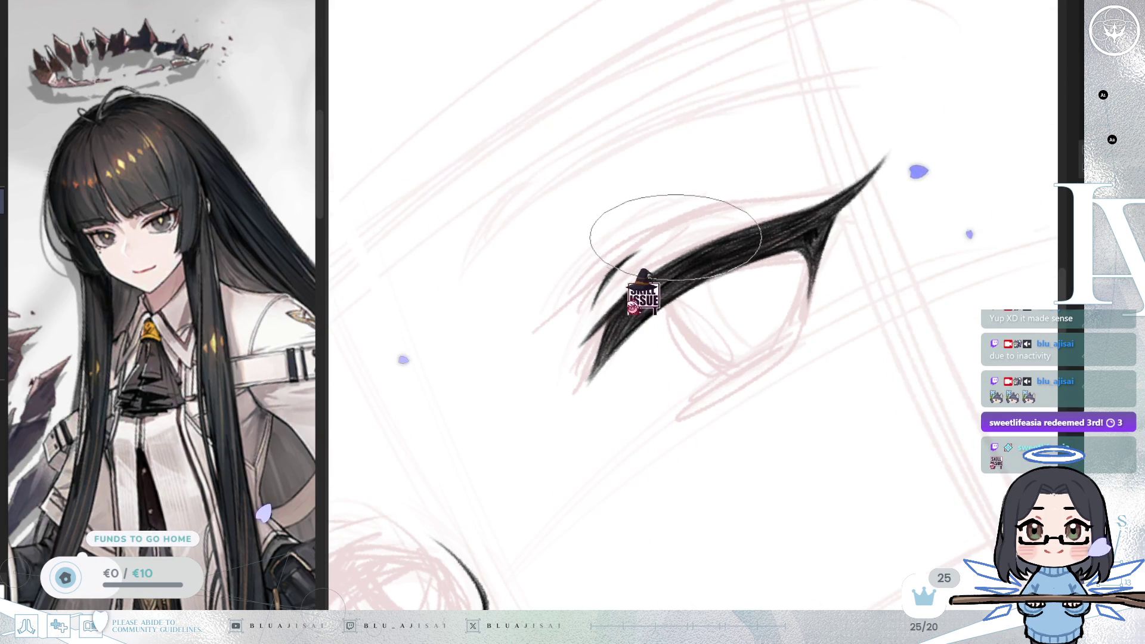
{"action": "left_click_drag", "start_coordinate": [654, 243], "coordinate": [791, 209]}
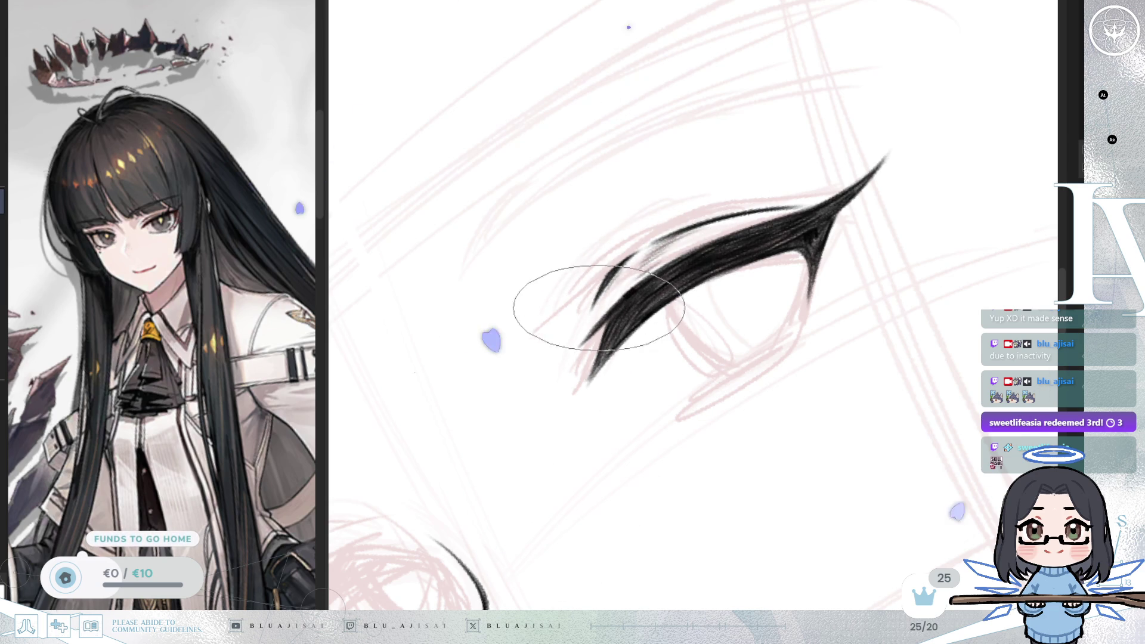
Step: Level the view and flip it back and forth to check the crease against the eye
{"action": "scroll", "coordinate": [868, 196], "scroll_direction": "down", "scroll_amount": 2}
{"action": "key", "text": "r"}
{"action": "key", "text": "h"}
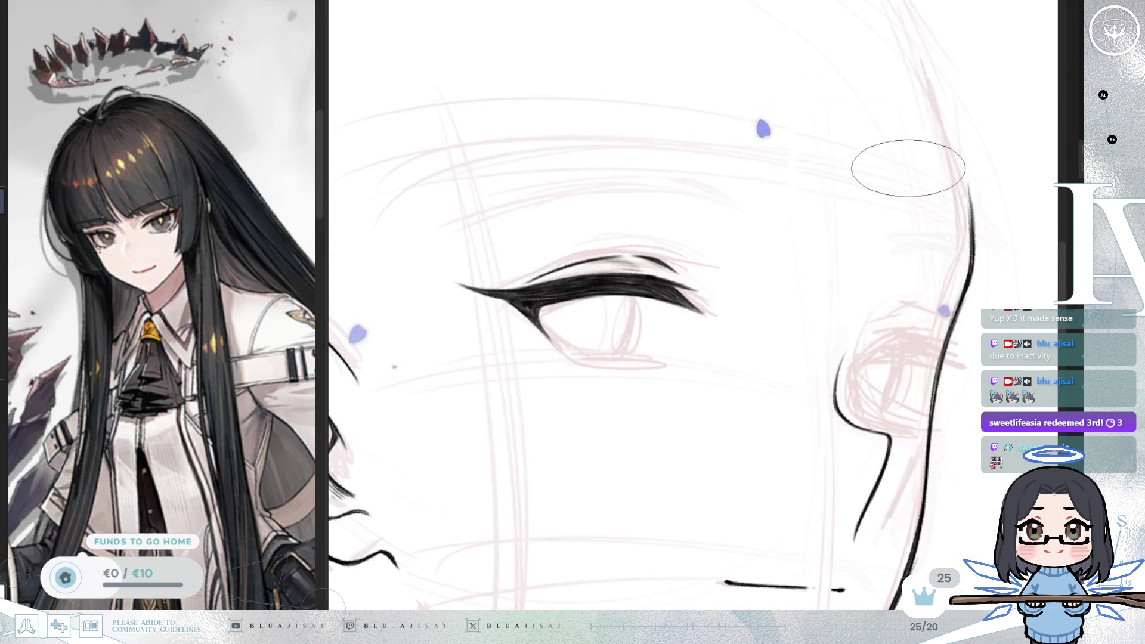
{"action": "key", "text": "h"}
{"action": "scroll", "coordinate": [664, 262], "scroll_direction": "up", "scroll_amount": 3}
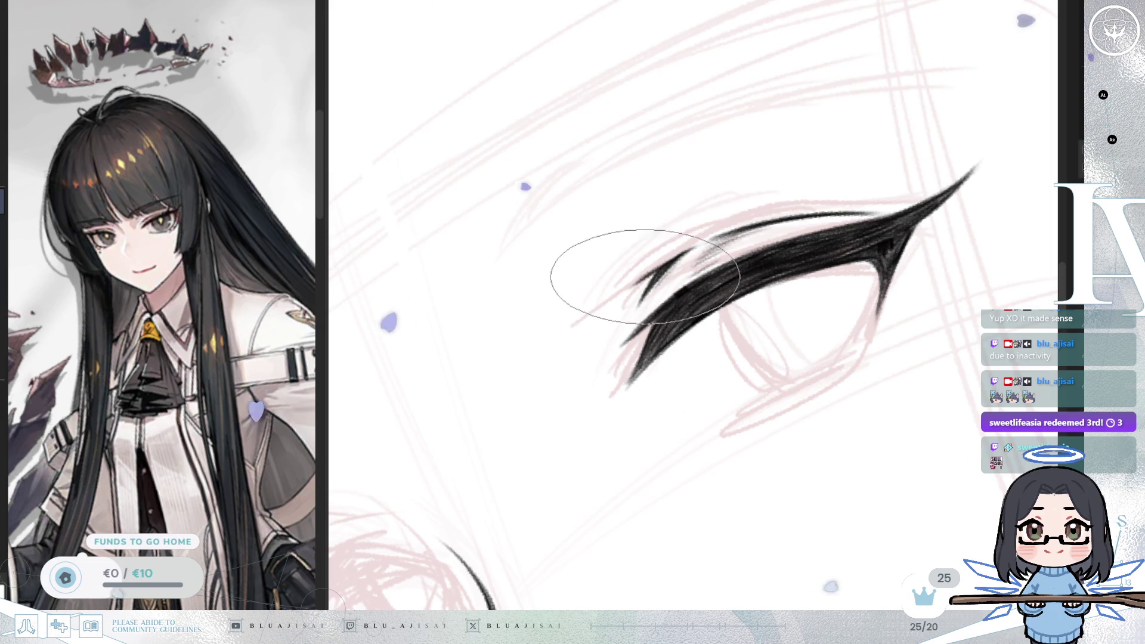
{"action": "scroll", "coordinate": [728, 231], "scroll_direction": "down", "scroll_amount": 3}
{"action": "key", "text": "h"}
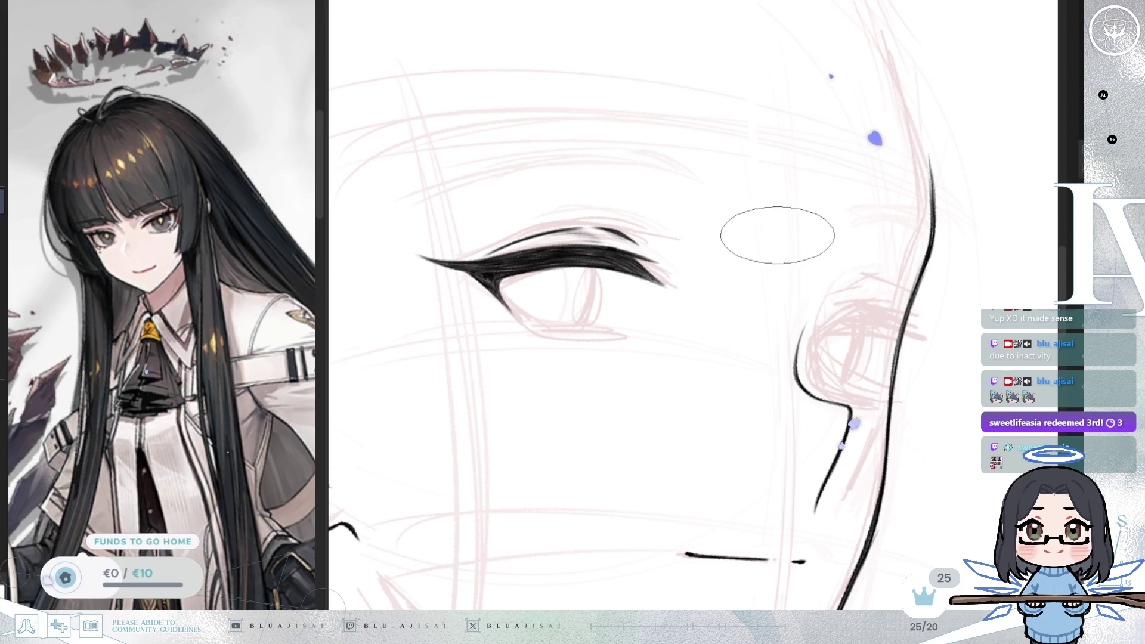
{"action": "key", "text": "m"}
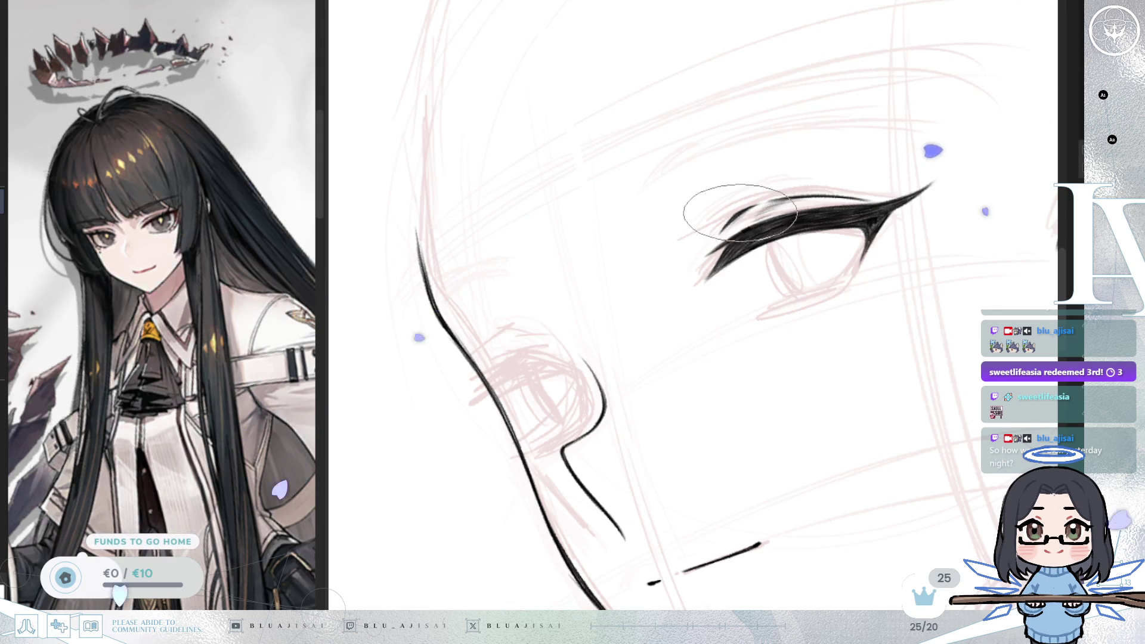
{"action": "scroll", "coordinate": [735, 212], "scroll_direction": "up", "scroll_amount": 3}
Step: Rotate the canvas so the eye sits flatter and mirror it to check the thin lower lash line
{"action": "left_click_drag", "start_coordinate": [800, 238], "coordinate": [766, 128]}
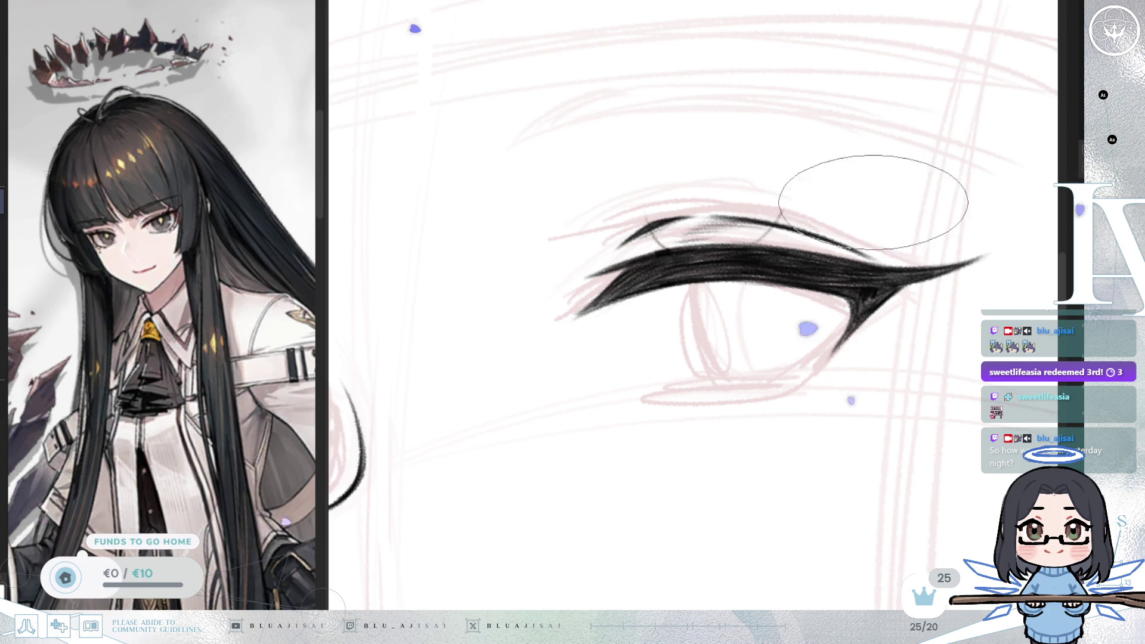
{"action": "scroll", "coordinate": [880, 241], "scroll_direction": "down", "scroll_amount": 3}
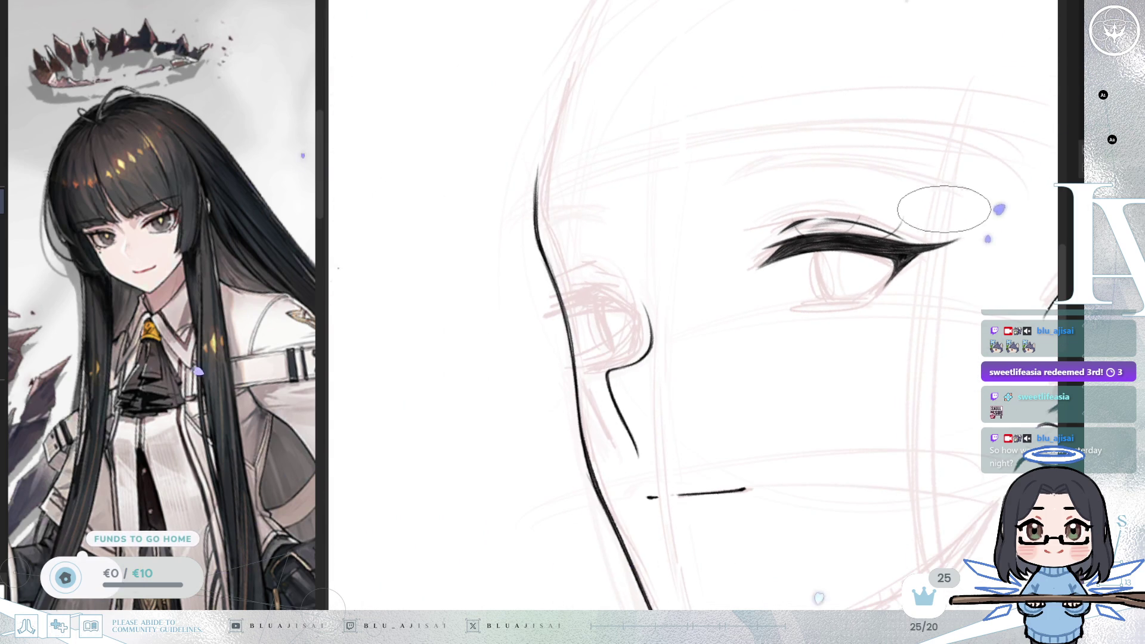
{"action": "key", "text": "m"}
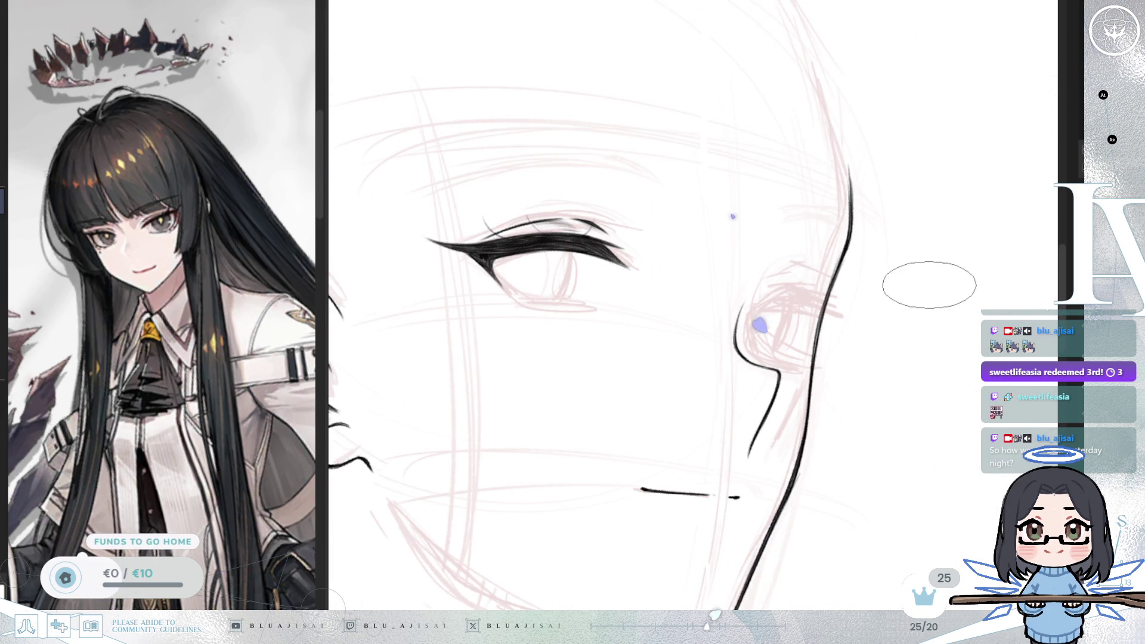
{"action": "scroll", "coordinate": [930, 286], "scroll_direction": "down", "scroll_amount": 3}
{"action": "scroll", "coordinate": [727, 289], "scroll_direction": "up", "scroll_amount": 3}
{"action": "key", "text": "m"}
{"action": "scroll", "coordinate": [727, 310], "scroll_direction": "up", "scroll_amount": 2}
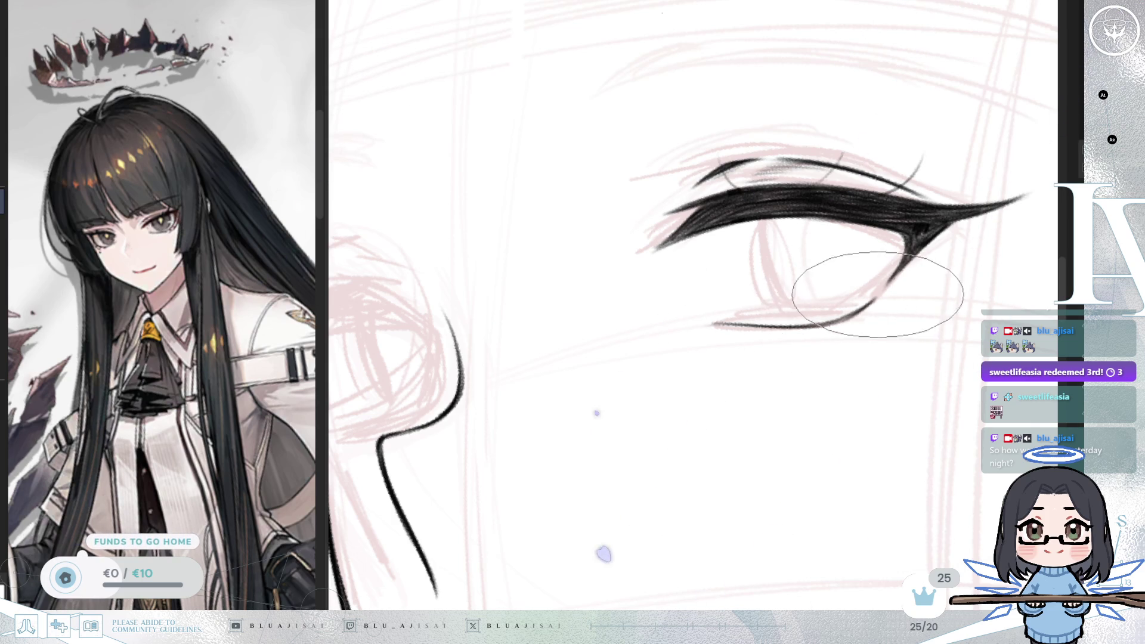
Step: Pan and tilt the canvas to ink the short lower lash flicks and the ear outline
{"action": "key", "text": "h"}
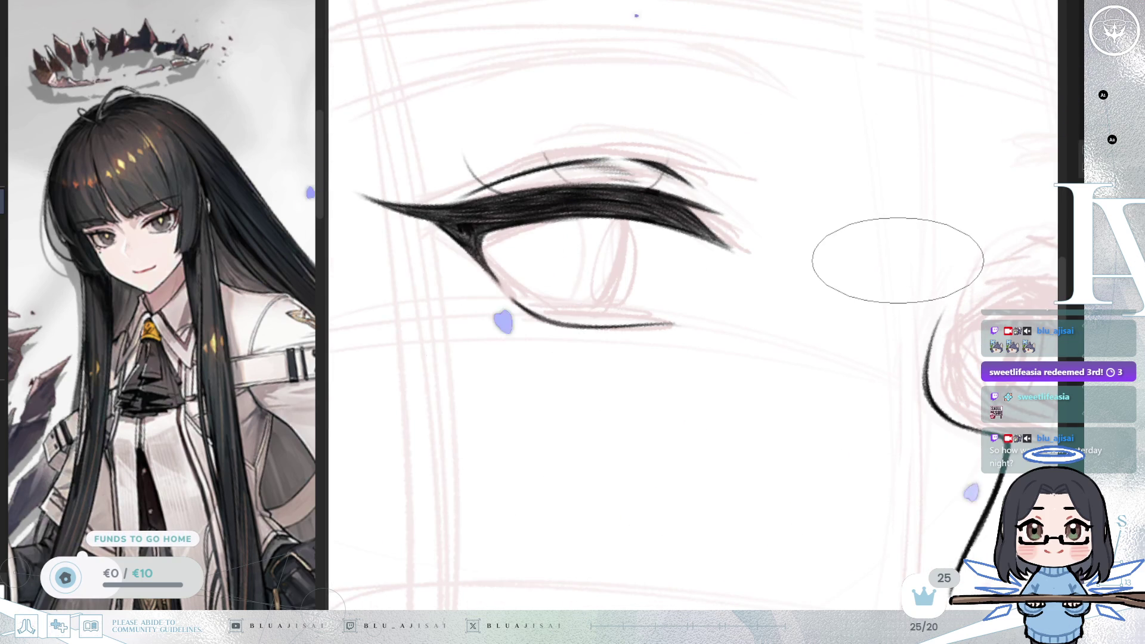
{"action": "mouse_move", "coordinate": [727, 360]}
{"action": "left_mouse_down"}
{"action": "mouse_move", "coordinate": [726, 330]}
{"action": "mouse_move", "coordinate": [693, 358]}
{"action": "mouse_move", "coordinate": [639, 350]}
{"action": "left_mouse_up"}
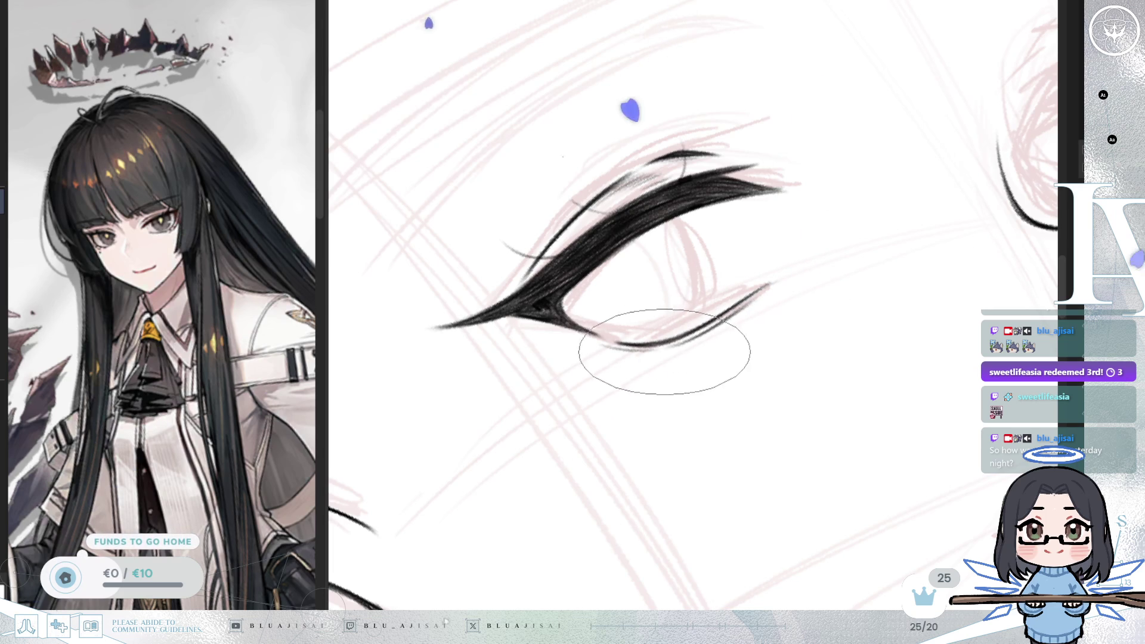
{"action": "mouse_move", "coordinate": [644, 349]}
{"action": "left_mouse_down"}
{"action": "mouse_move", "coordinate": [627, 319]}
{"action": "mouse_move", "coordinate": [626, 274]}
{"action": "mouse_move", "coordinate": [662, 227]}
{"action": "left_mouse_up"}
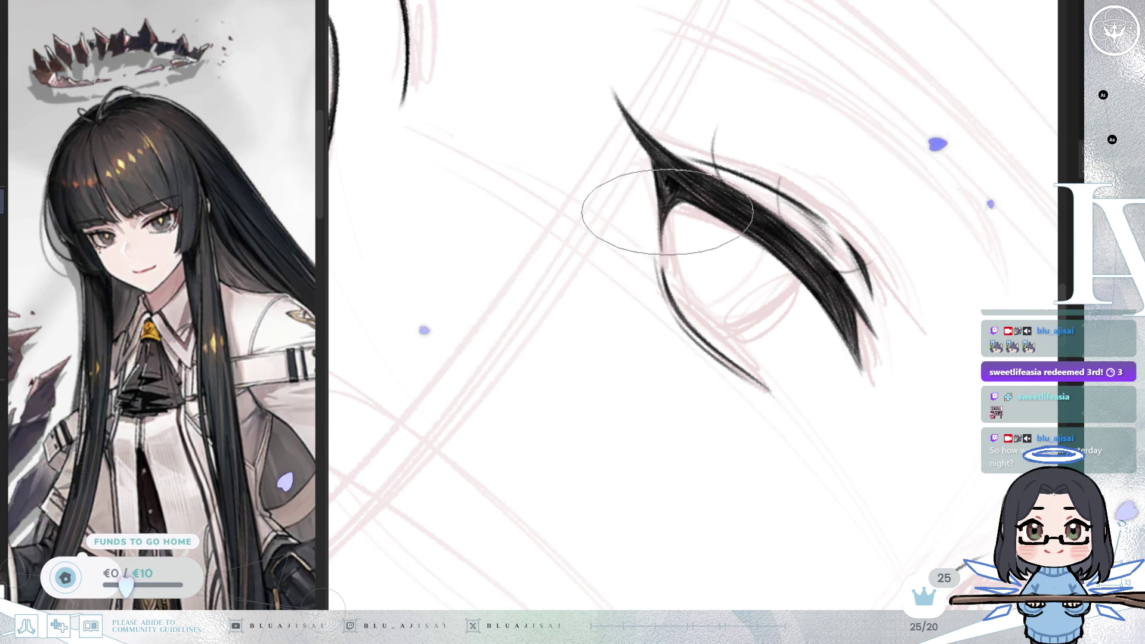
{"action": "mouse_move", "coordinate": [663, 219]}
{"action": "left_mouse_down"}
{"action": "mouse_move", "coordinate": [674, 352]}
{"action": "mouse_move", "coordinate": [614, 325]}
{"action": "mouse_move", "coordinate": [637, 339]}
{"action": "left_mouse_up"}
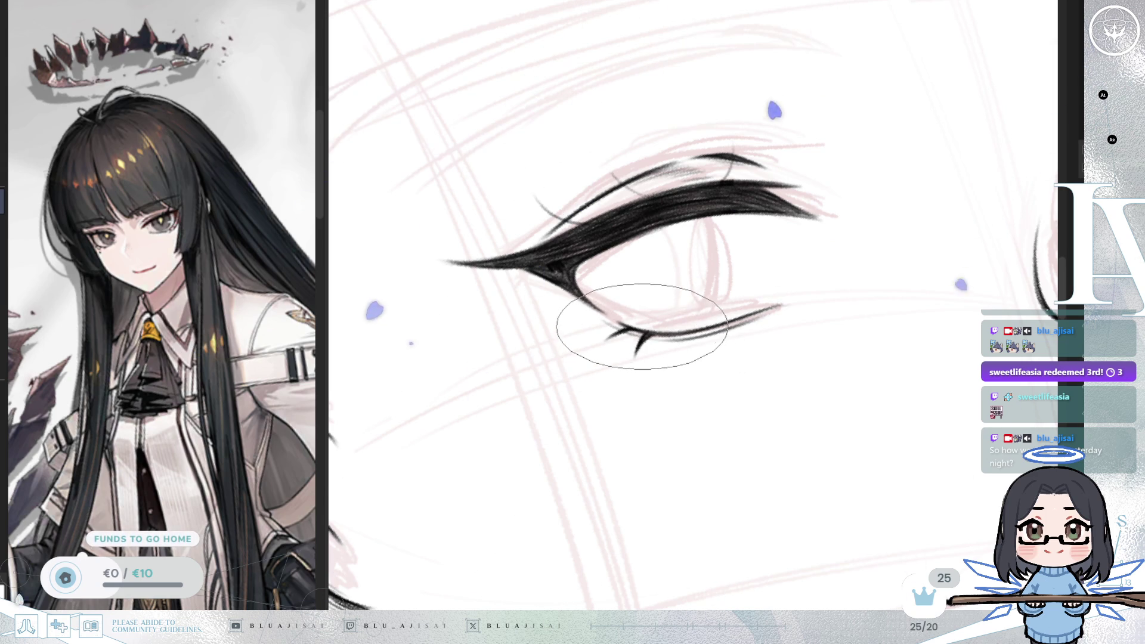
{"action": "left_click_drag", "start_coordinate": [643, 327], "coordinate": [602, 362]}
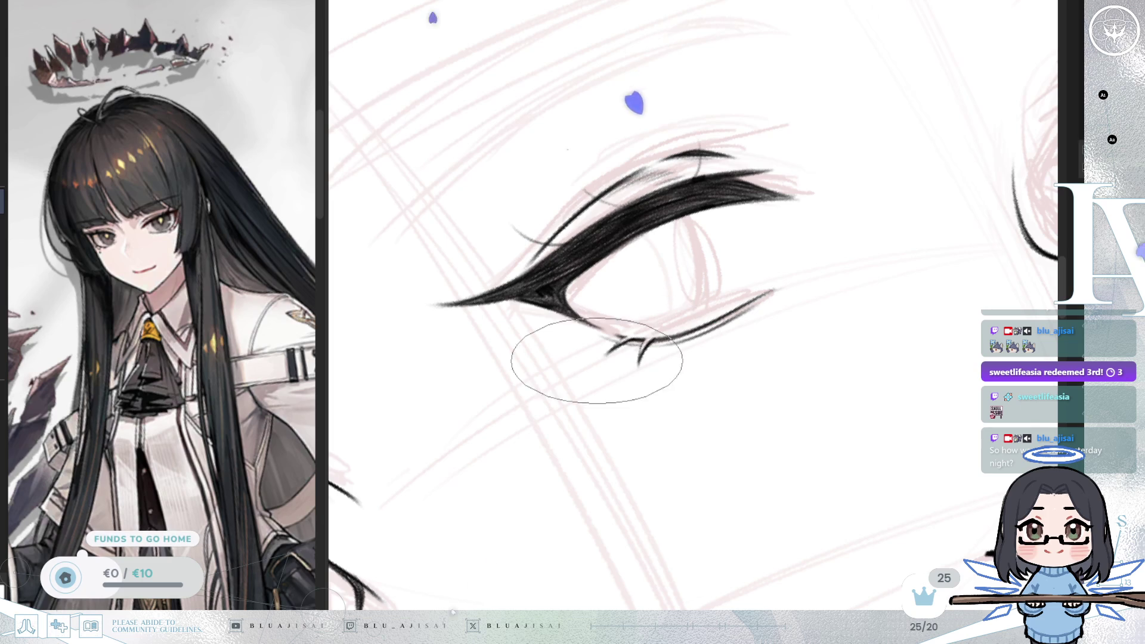
{"action": "scroll", "coordinate": [713, 322], "scroll_direction": "down", "scroll_amount": 5}
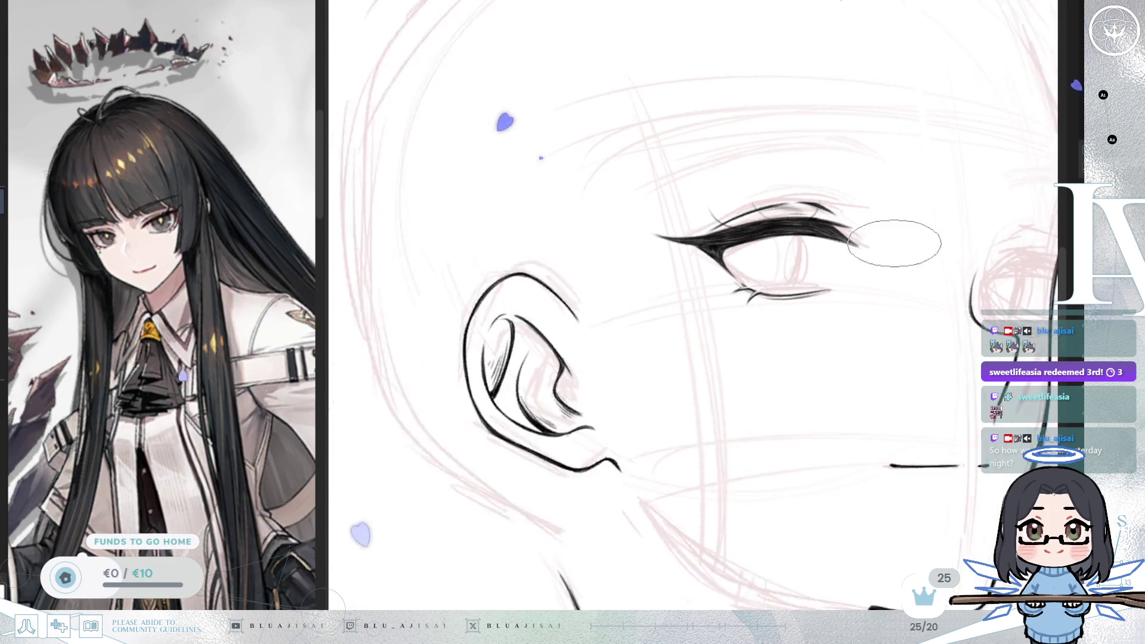
{"action": "key", "text": "m"}
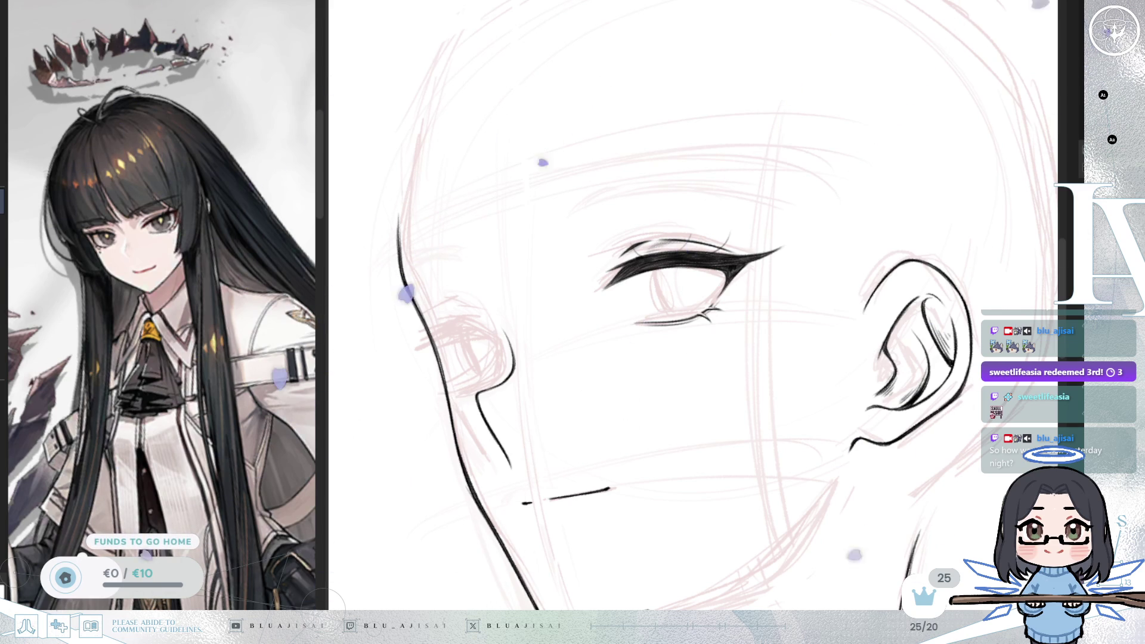
{"action": "left_click_drag", "start_coordinate": [654, 359], "coordinate": [722, 331]}
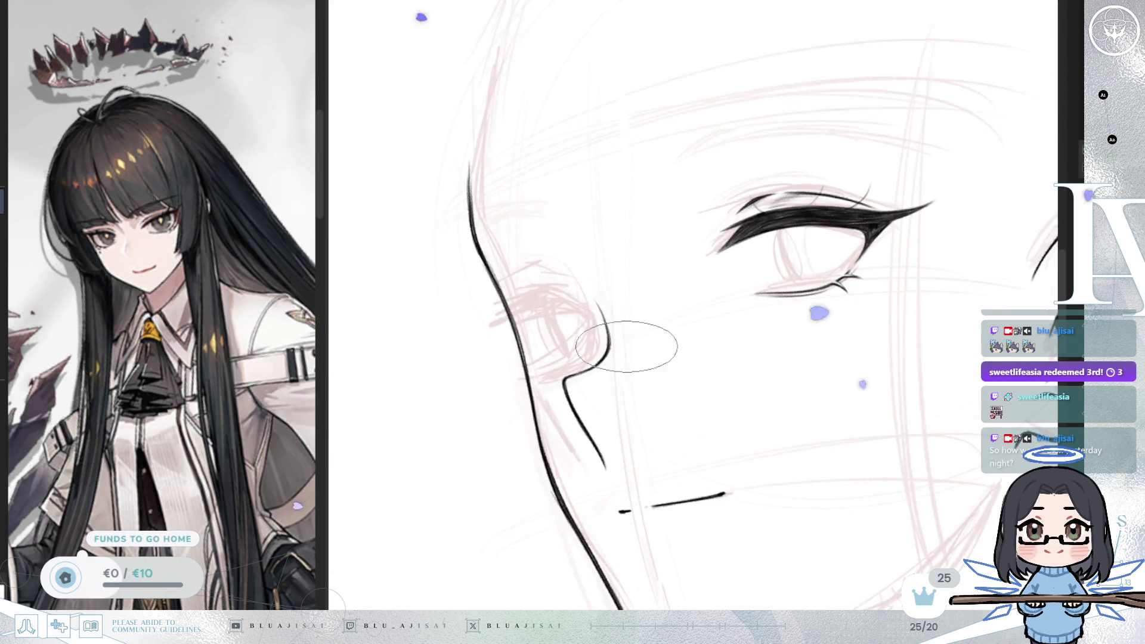
{"action": "key", "text": "h"}
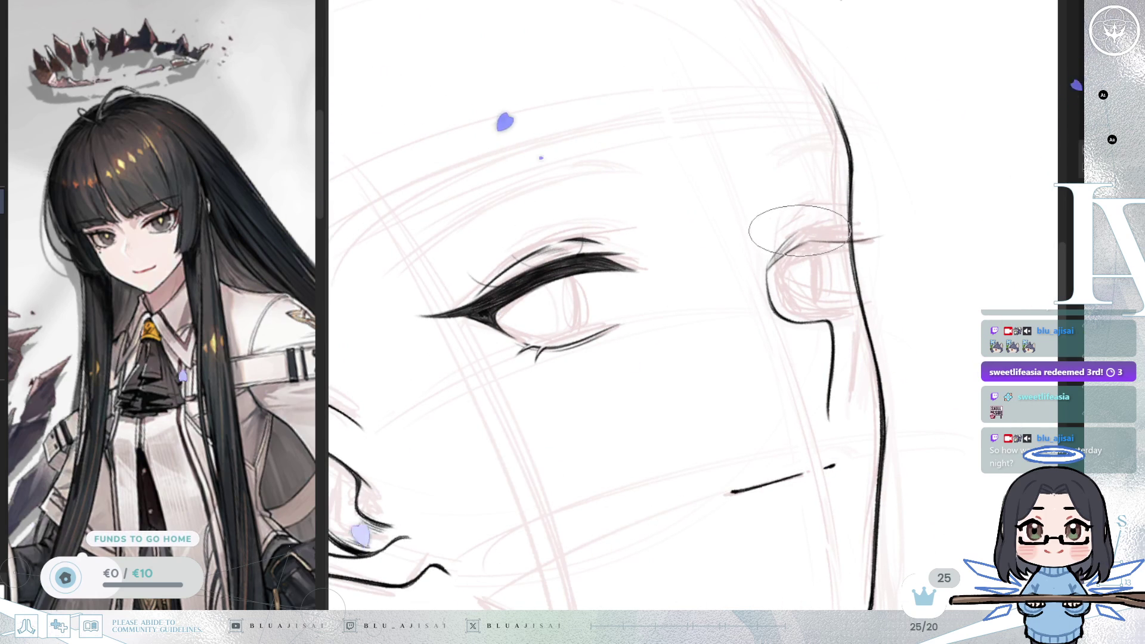
{"action": "left_click_drag", "start_coordinate": [856, 236], "coordinate": [893, 234]}
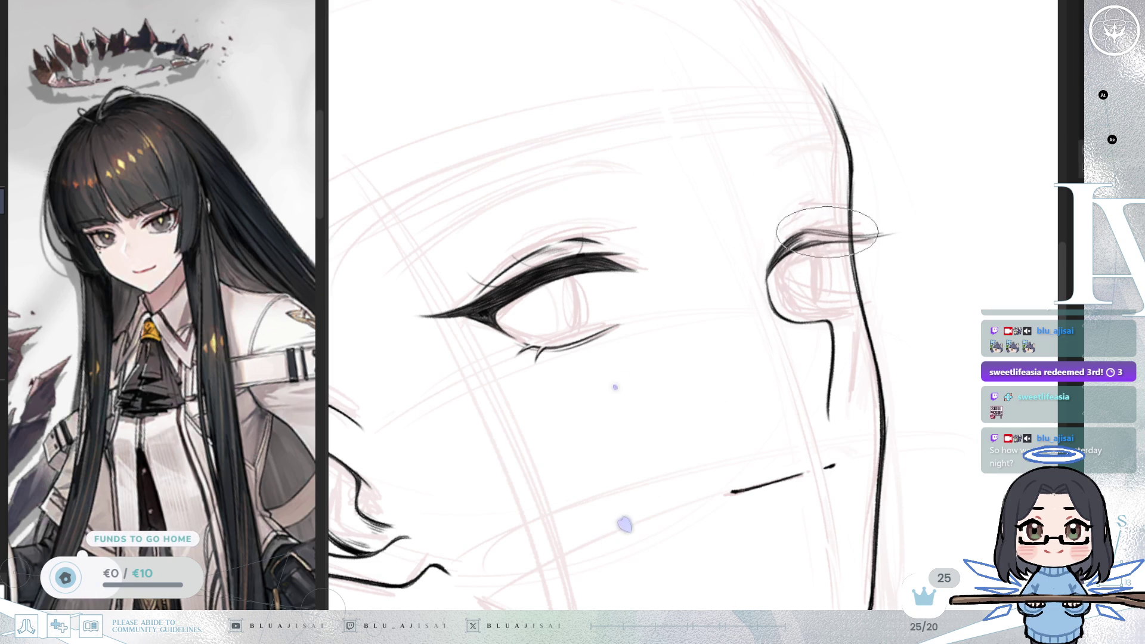
Step: Mirror, level and rotate the view until the far eye beside the nose sits upright
{"action": "key", "text": "m"}
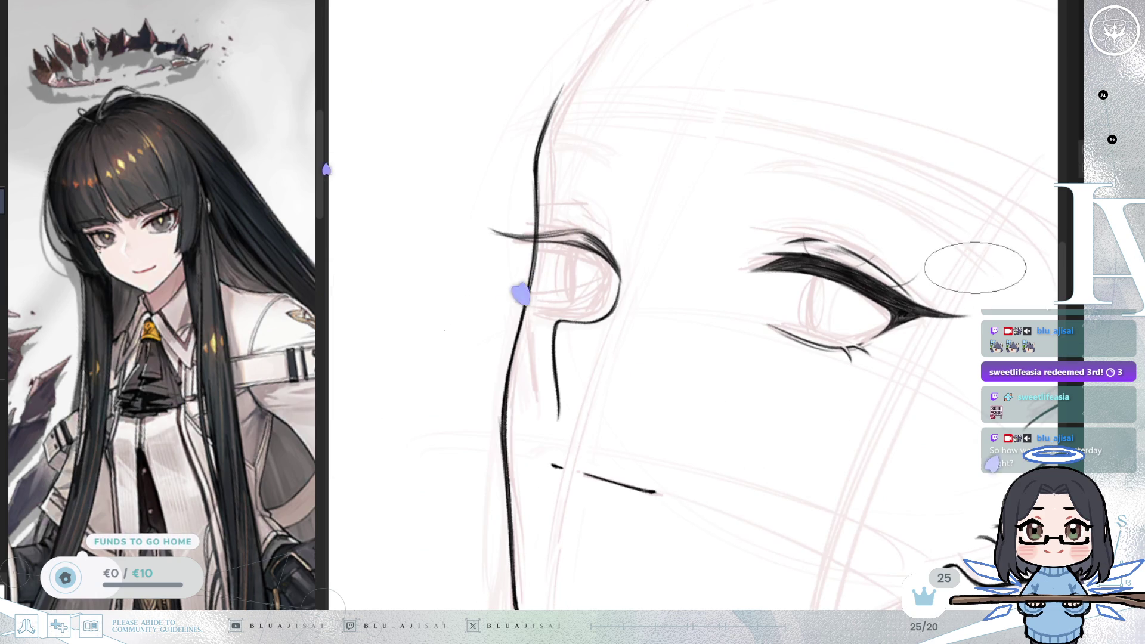
{"action": "key", "text": "m"}
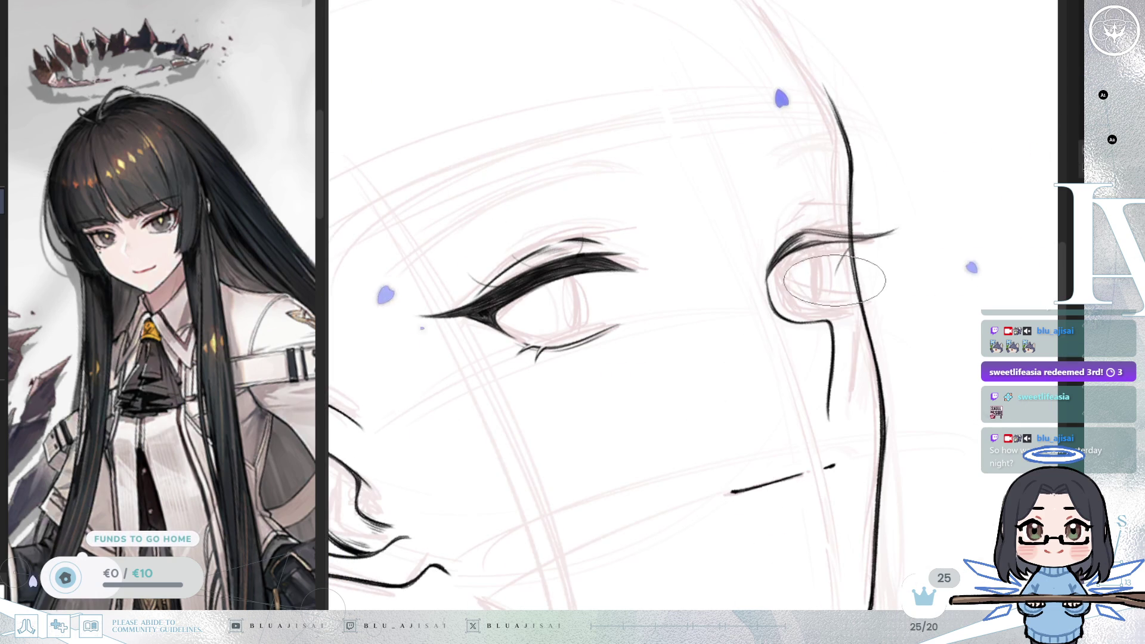
{"action": "key", "text": "minus"}
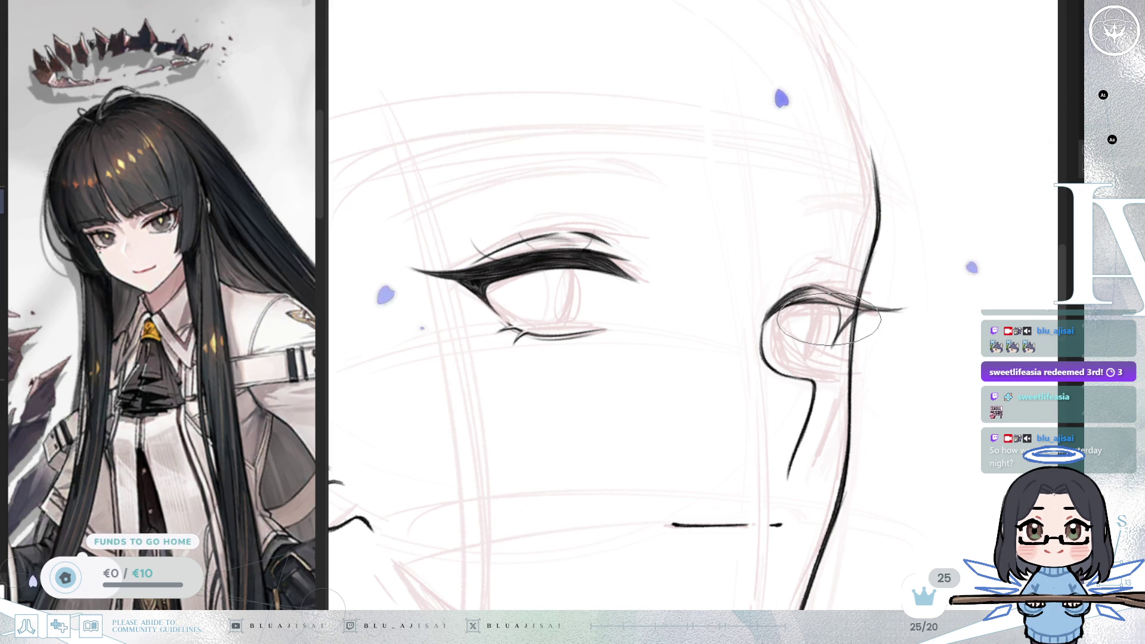
{"action": "mouse_move", "coordinate": [829, 319]}
{"action": "left_mouse_down"}
{"action": "mouse_move", "coordinate": [768, 241]}
{"action": "mouse_move", "coordinate": [712, 242]}
{"action": "left_mouse_up"}
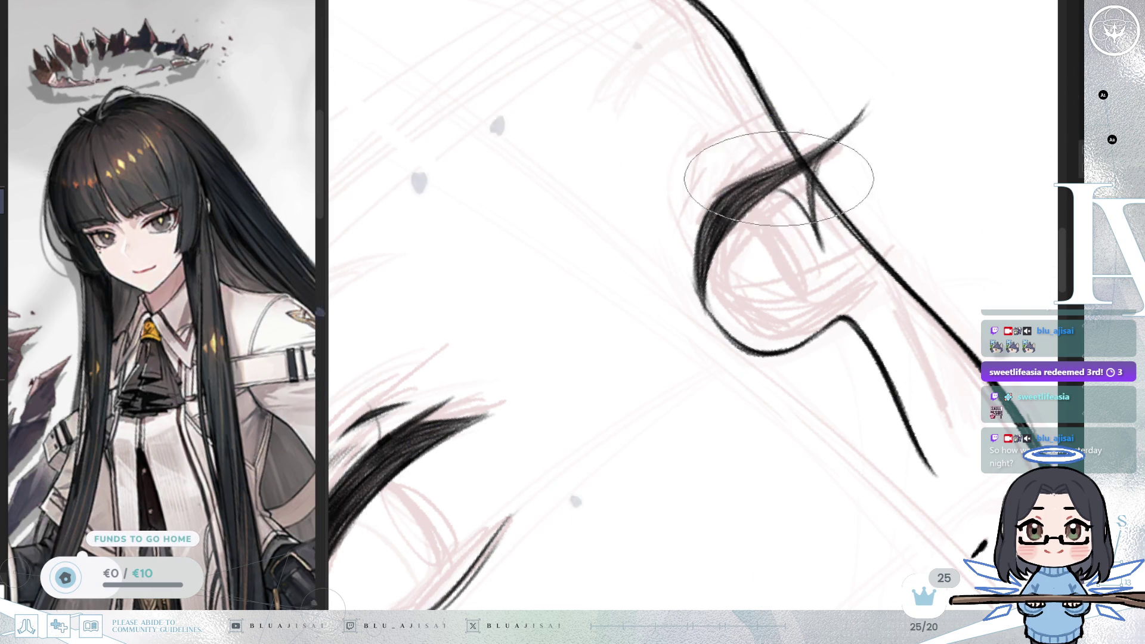
{"action": "left_click_drag", "start_coordinate": [703, 278], "coordinate": [856, 279]}
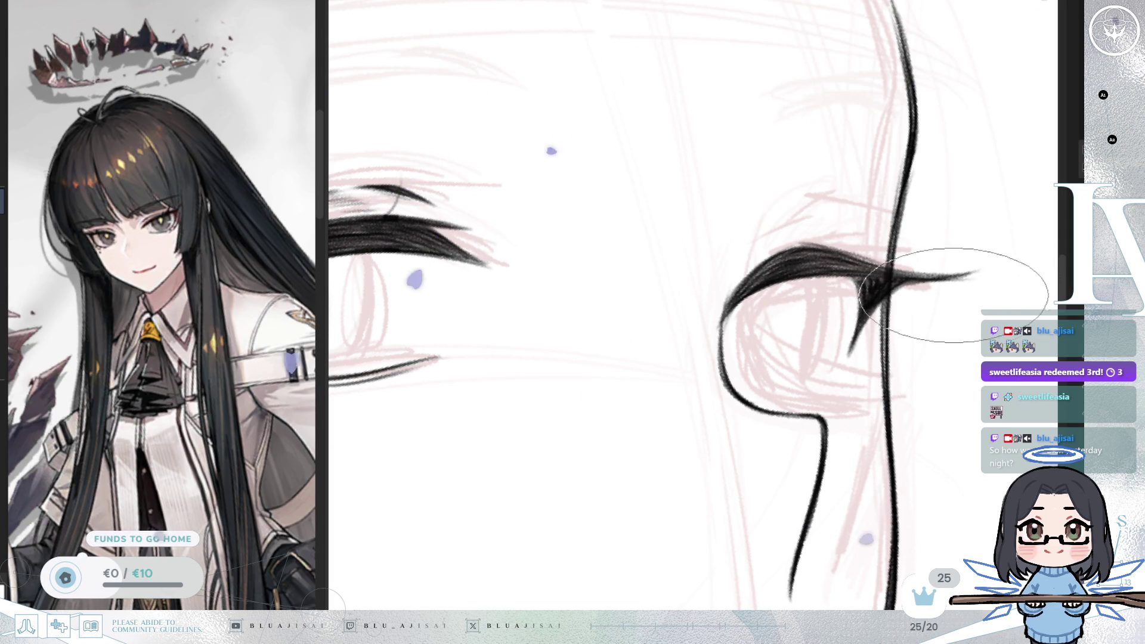
{"action": "mouse_move", "coordinate": [948, 268]}
{"action": "left_mouse_down"}
{"action": "mouse_move", "coordinate": [823, 251]}
{"action": "mouse_move", "coordinate": [742, 191]}
{"action": "left_mouse_up"}
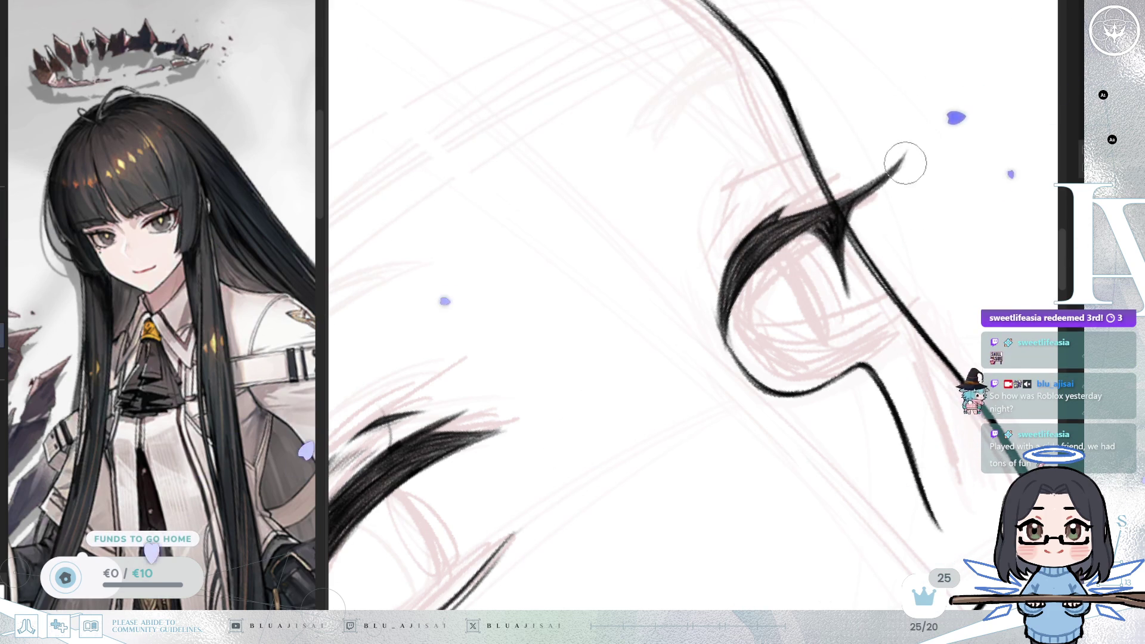
{"action": "key", "text": "6"}
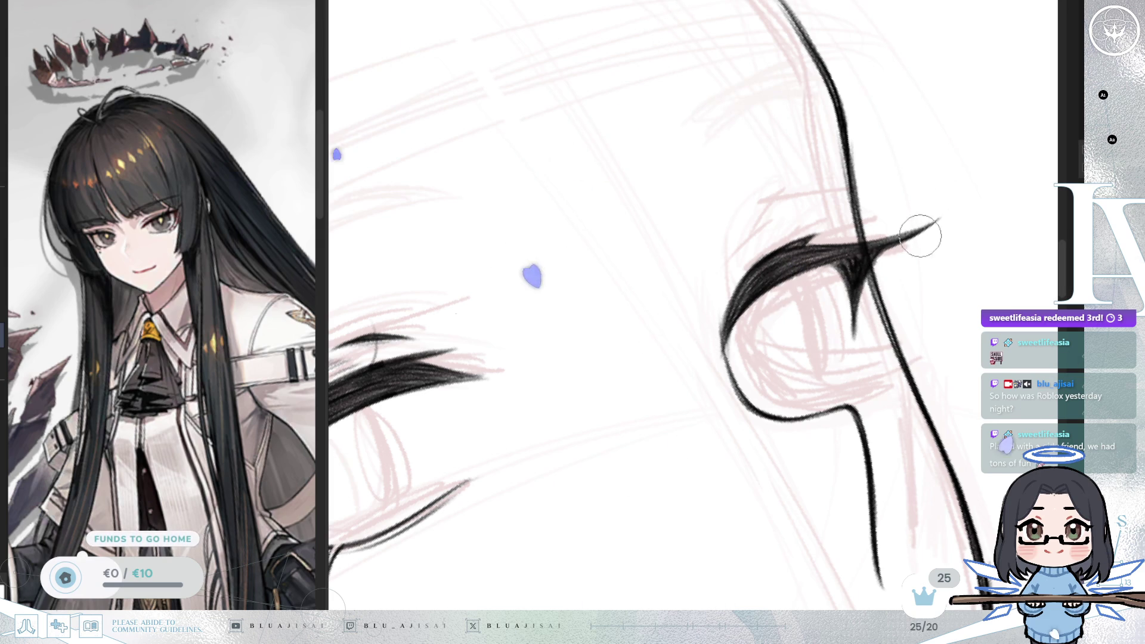
Step: Enlarge the pen tip and zoom in over the far eye's lash line
{"action": "key", "text": "4"}
{"action": "scroll", "coordinate": [925, 245], "scroll_direction": "down", "scroll_amount": 6}
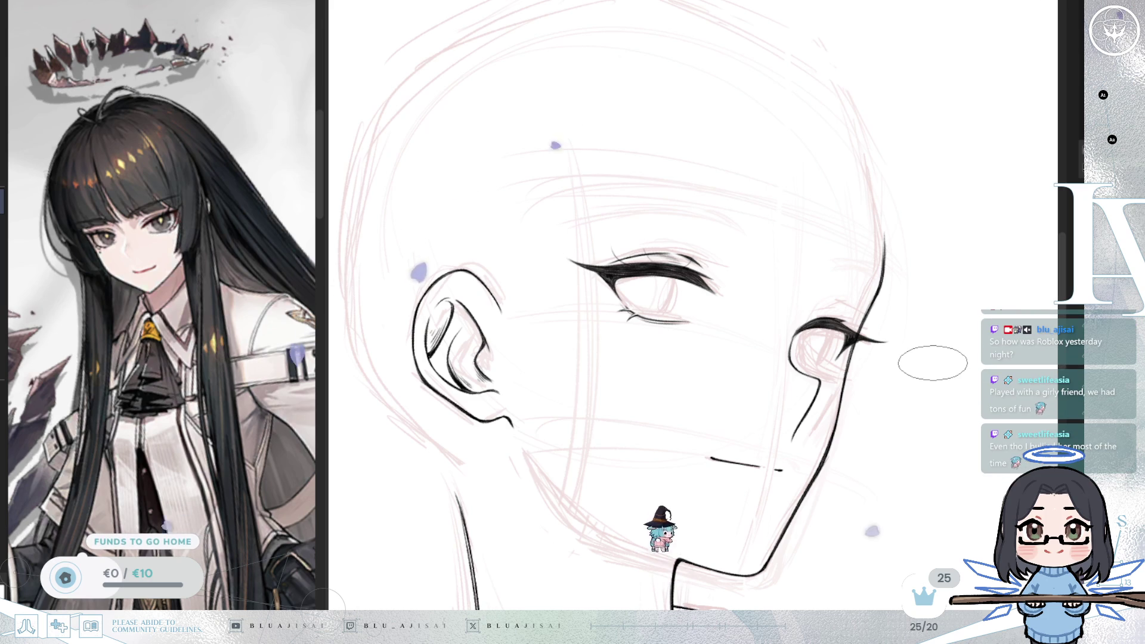
{"action": "scroll", "coordinate": [932, 363], "scroll_direction": "up", "scroll_amount": 2}
{"action": "scroll", "coordinate": [931, 363], "scroll_direction": "up", "scroll_amount": 5}
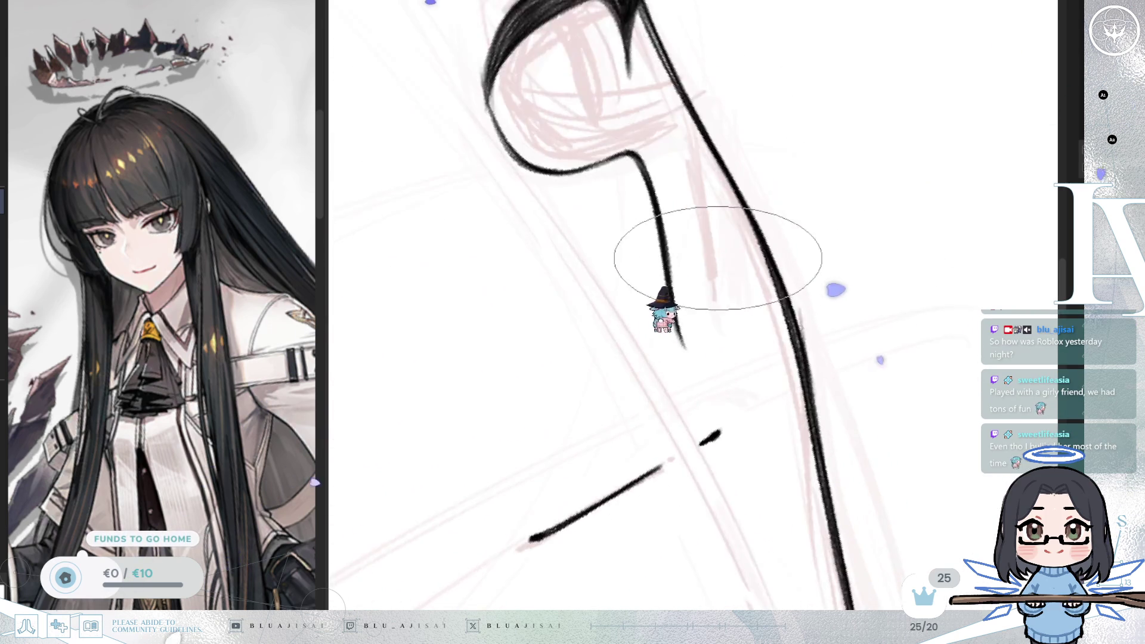
{"action": "scroll", "coordinate": [829, 300], "scroll_direction": "up", "scroll_amount": 2}
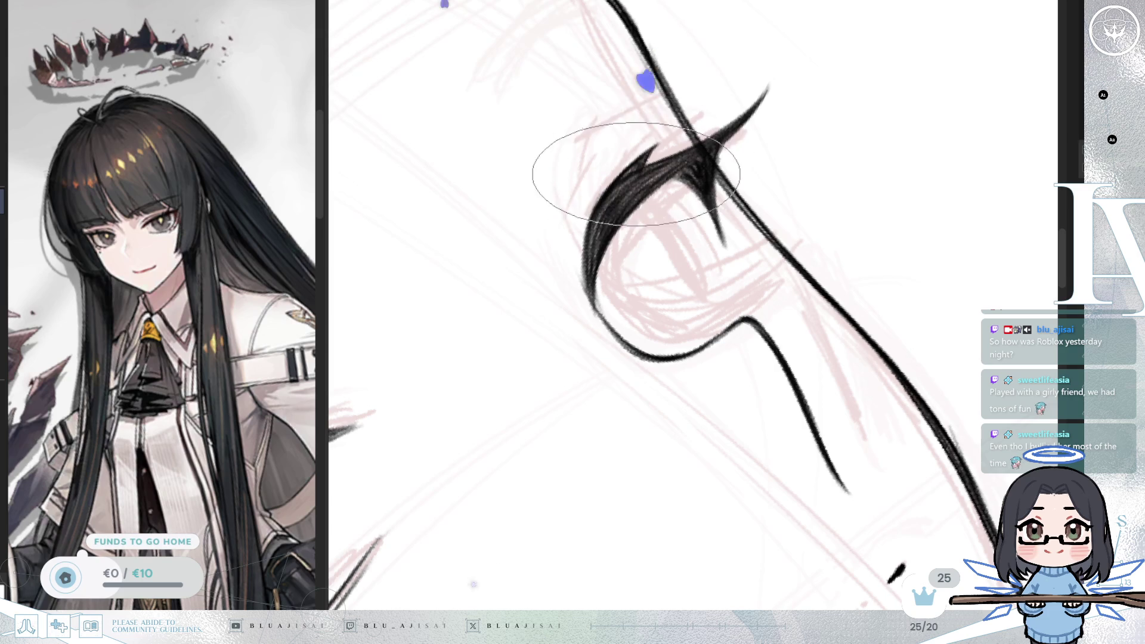
{"action": "scroll", "coordinate": [661, 161], "scroll_direction": "down", "scroll_amount": 5}
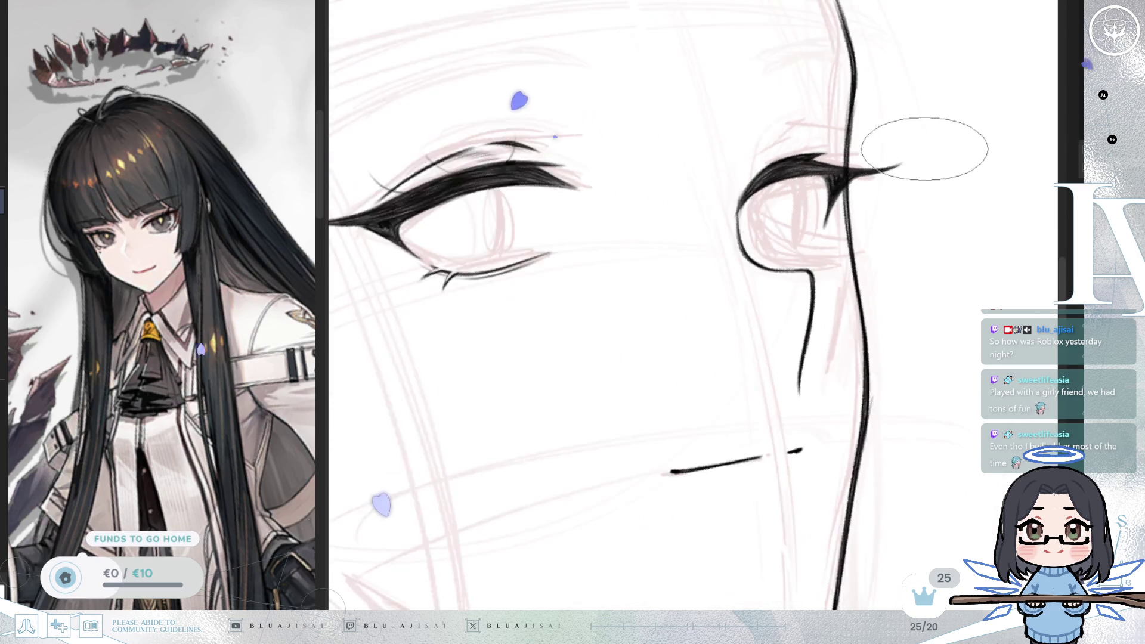
{"action": "scroll", "coordinate": [975, 173], "scroll_direction": "up", "scroll_amount": 3}
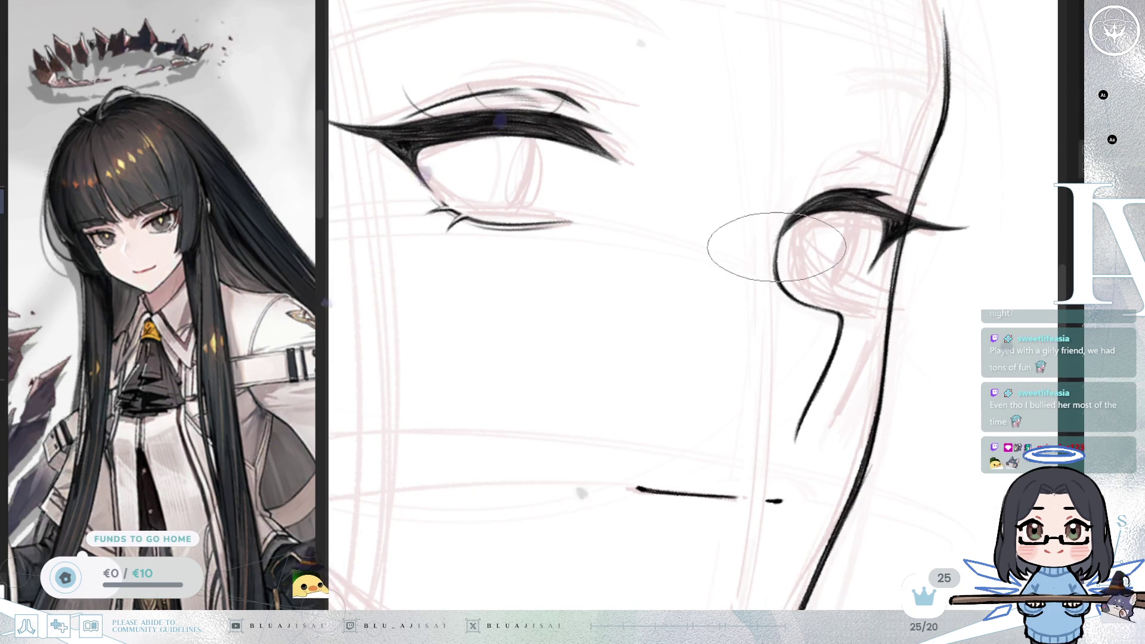
{"action": "scroll", "coordinate": [769, 227], "scroll_direction": "down", "scroll_amount": 1}
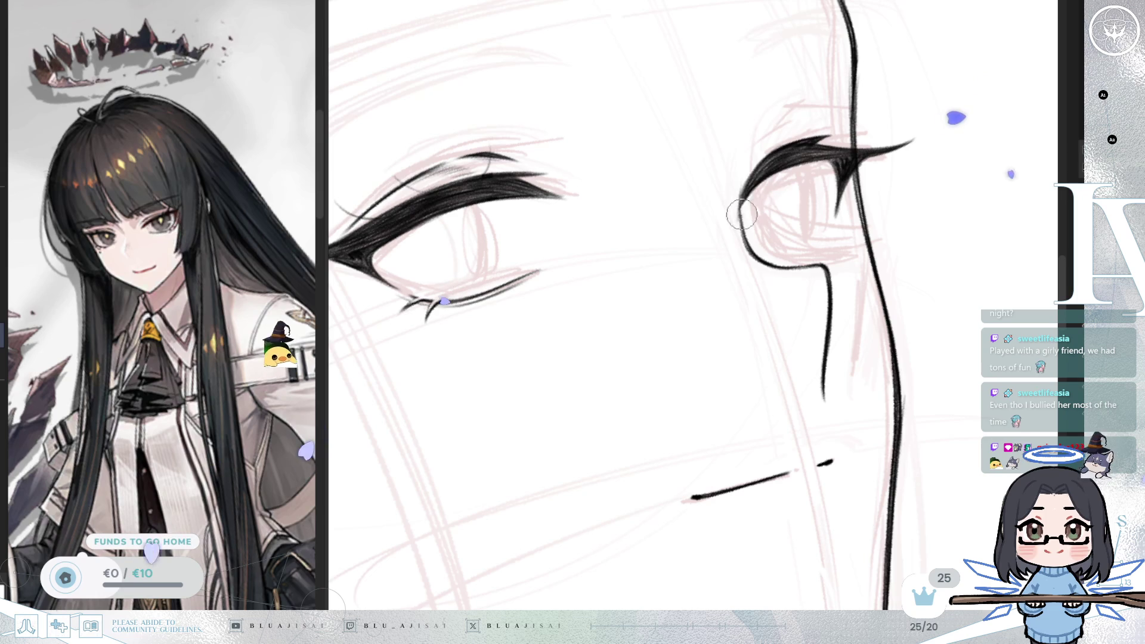
{"action": "left_click_drag", "start_coordinate": [746, 164], "coordinate": [828, 204]}
{"action": "scroll", "coordinate": [754, 170], "scroll_direction": "down", "scroll_amount": 3}
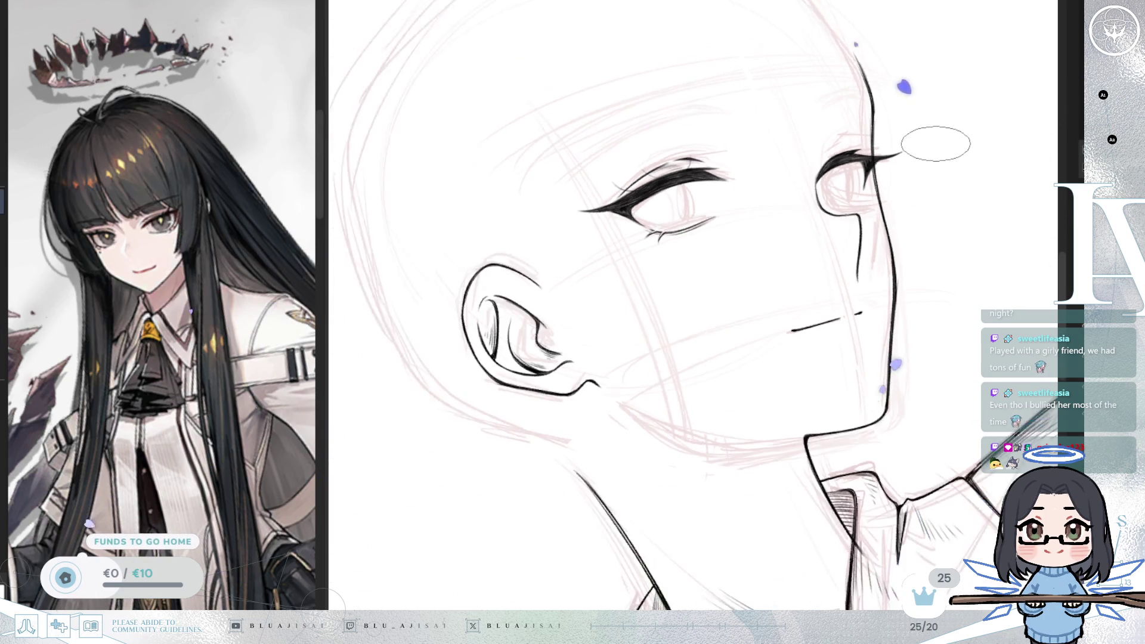
{"action": "scroll", "coordinate": [933, 143], "scroll_direction": "up", "scroll_amount": 5}
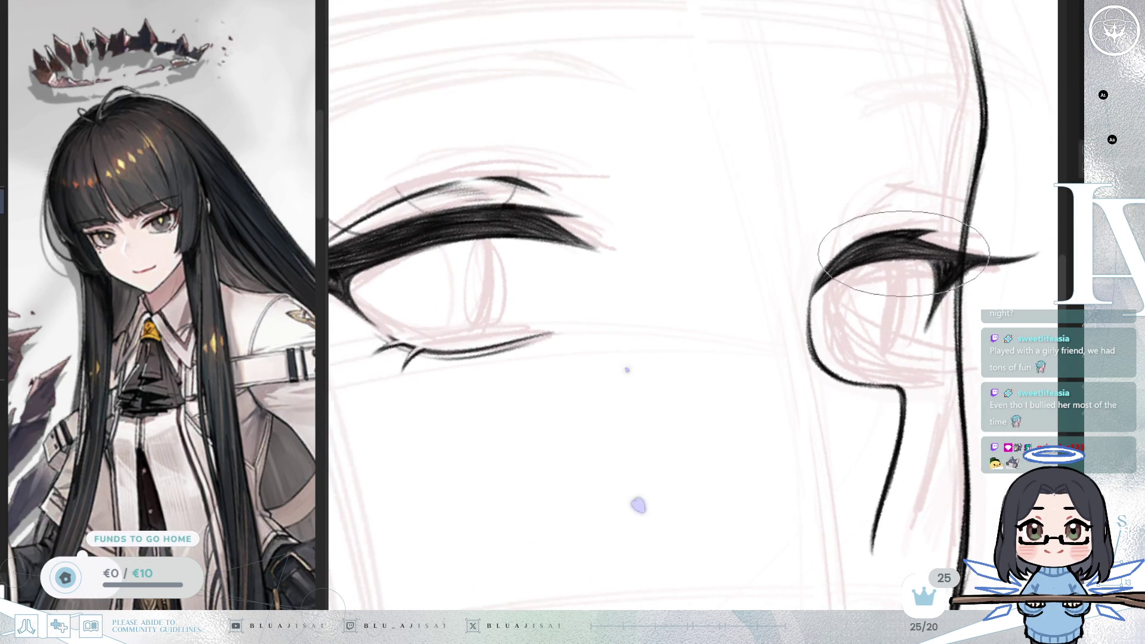
{"action": "scroll", "coordinate": [901, 242], "scroll_direction": "down", "scroll_amount": 1}
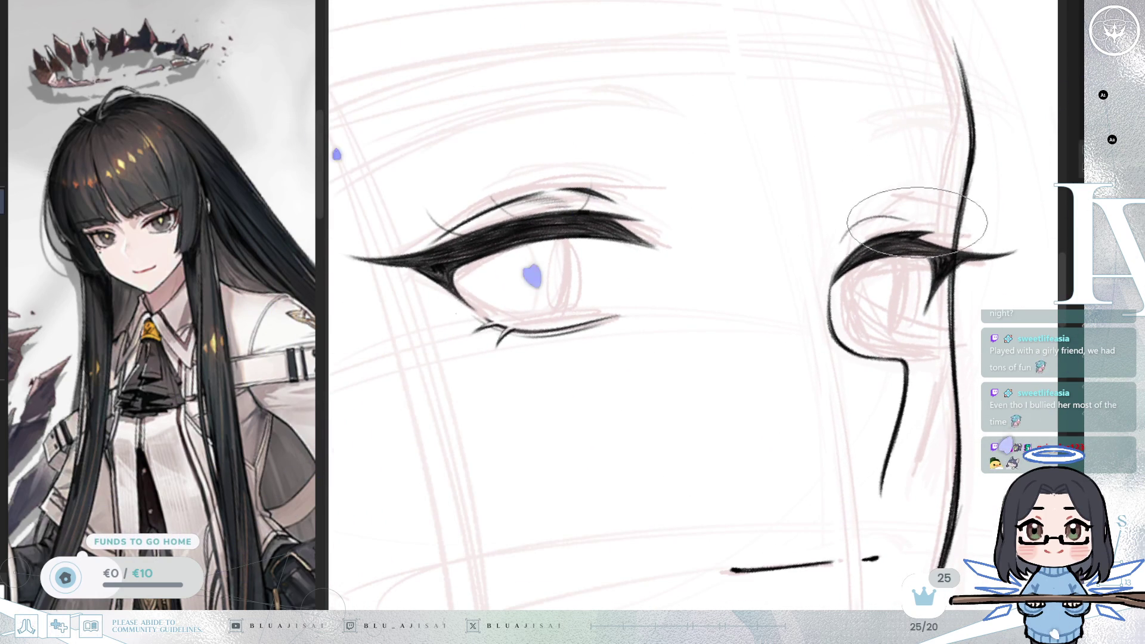
Step: Draw a thin curved crease above the far eye's lashes, then mirror the view to check it
{"action": "left_click_drag", "start_coordinate": [844, 237], "coordinate": [926, 226]}
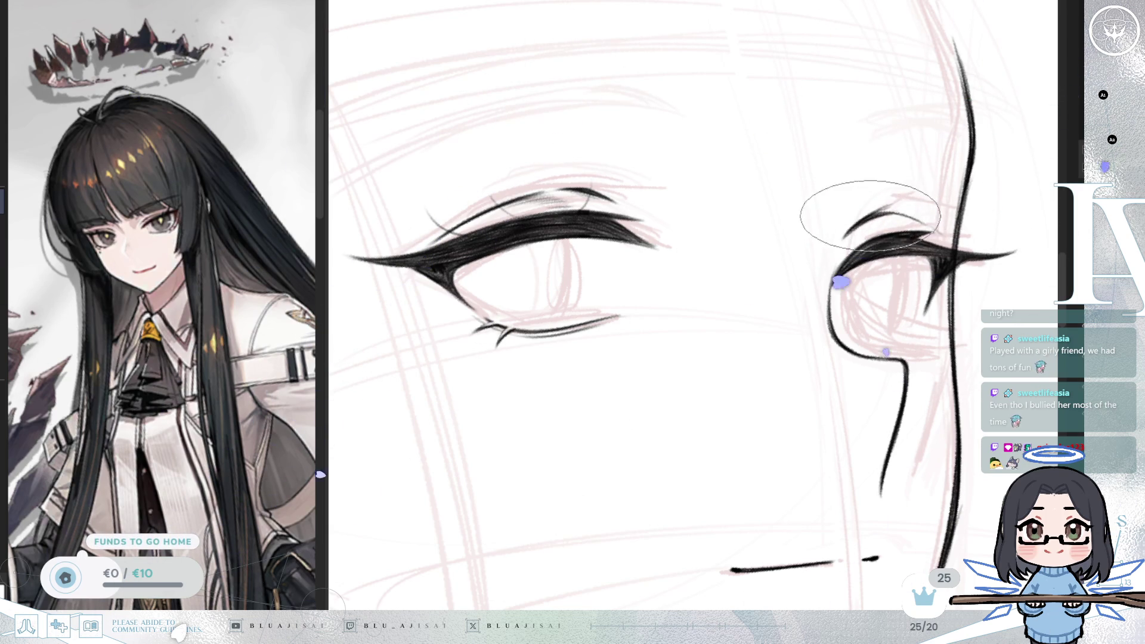
{"action": "key", "text": "minus"}
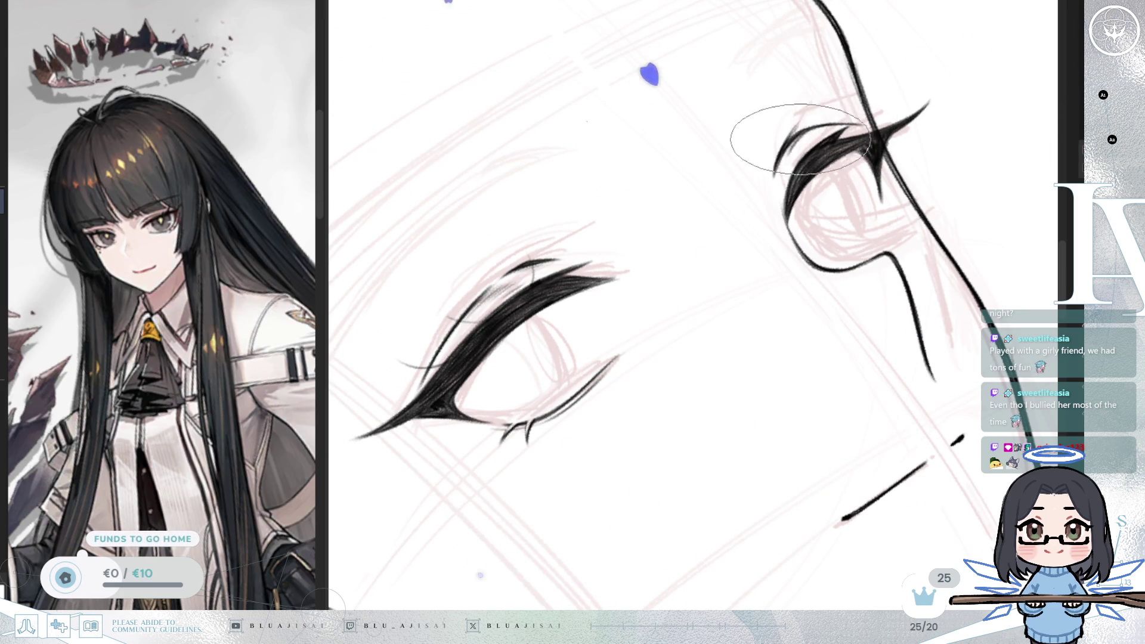
{"action": "scroll", "coordinate": [810, 130], "scroll_direction": "down", "scroll_amount": 3}
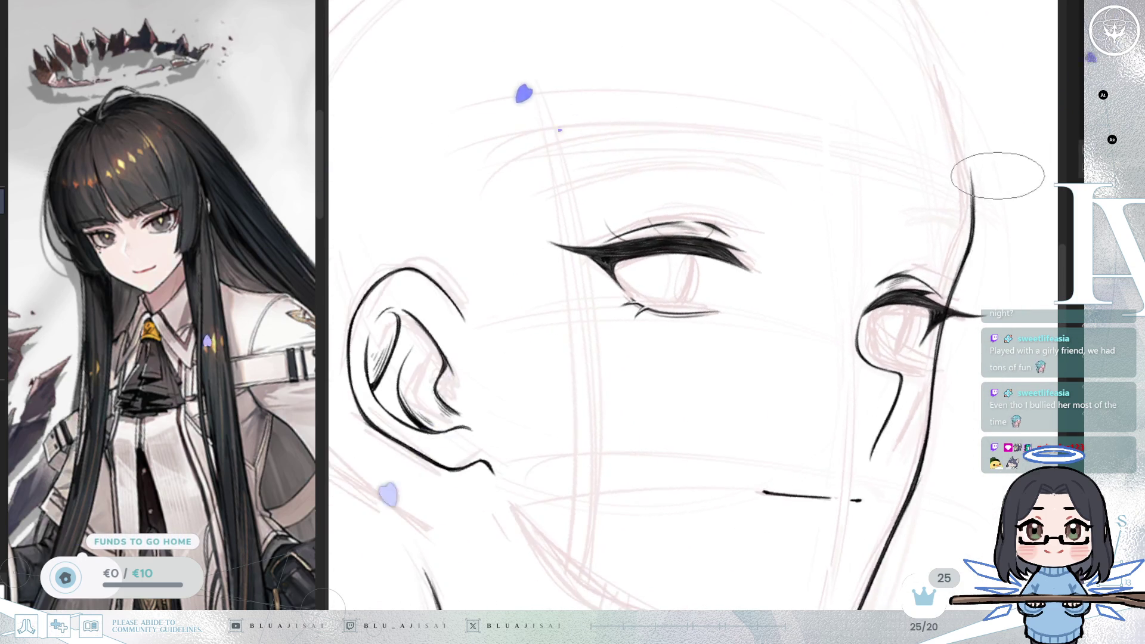
{"action": "key", "text": "h"}
{"action": "scroll", "coordinate": [996, 173], "scroll_direction": "down", "scroll_amount": 2}
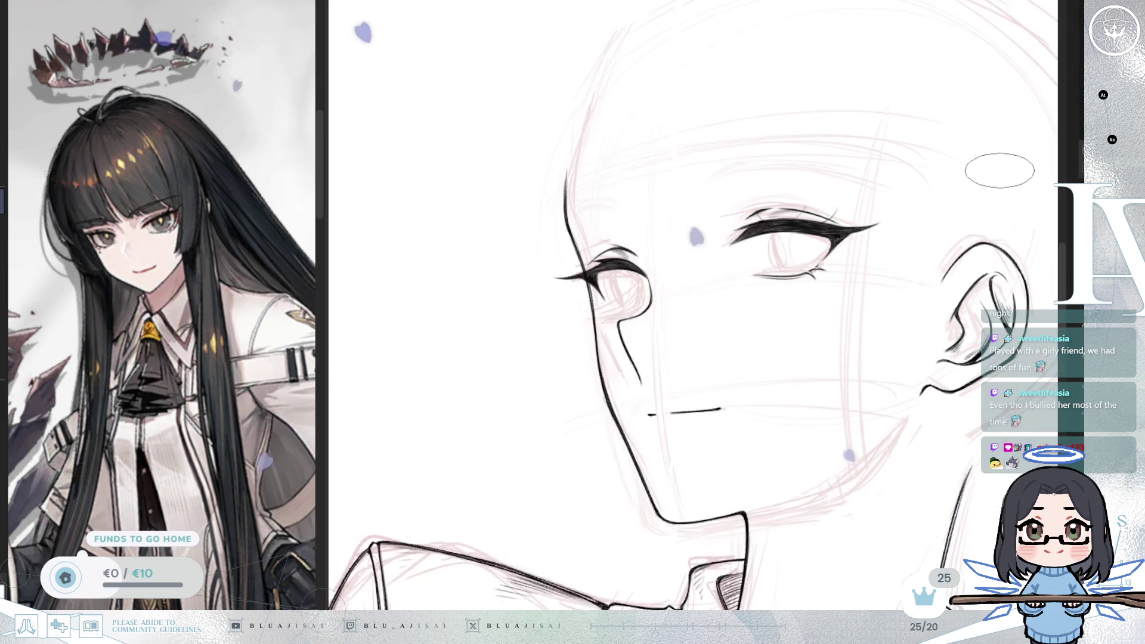
{"action": "scroll", "coordinate": [603, 322], "scroll_direction": "up", "scroll_amount": 5}
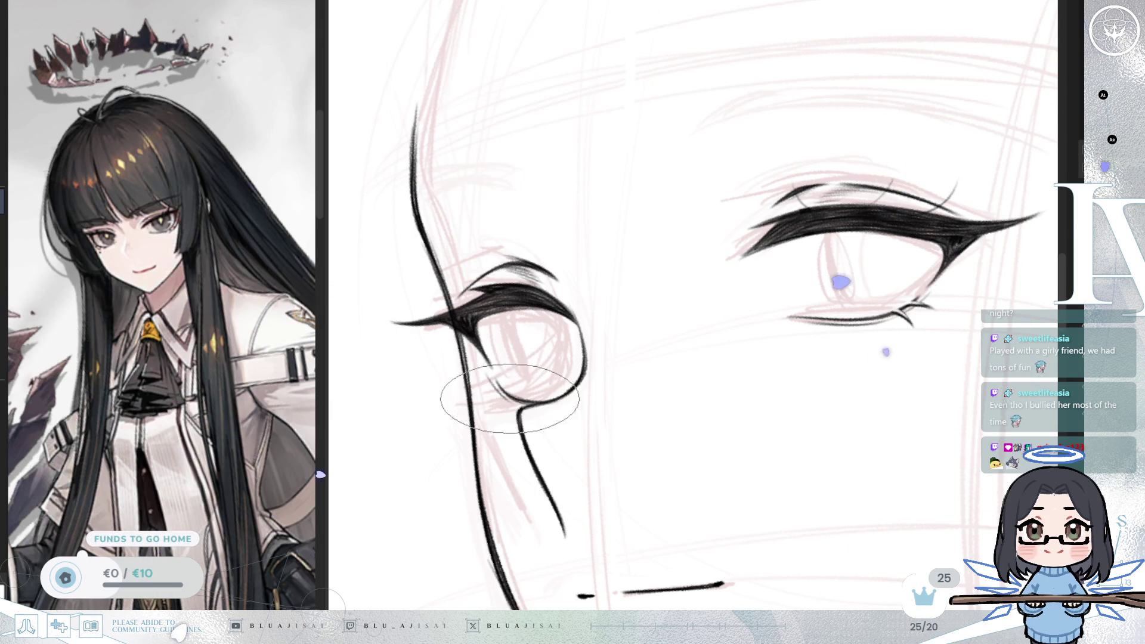
Step: Add a short dark stroke inside the far eye, then zoom out, mirror and centre the whole face
{"action": "left_click_drag", "start_coordinate": [497, 389], "coordinate": [480, 392]}
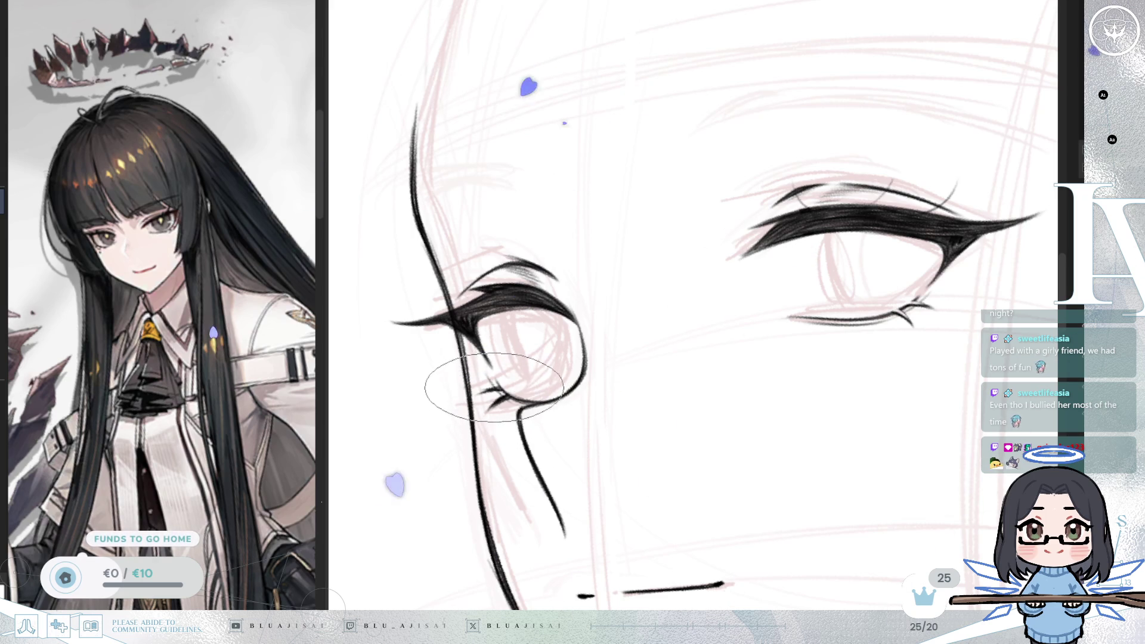
{"action": "key", "text": "Delete"}
{"action": "key", "text": "Delete"}
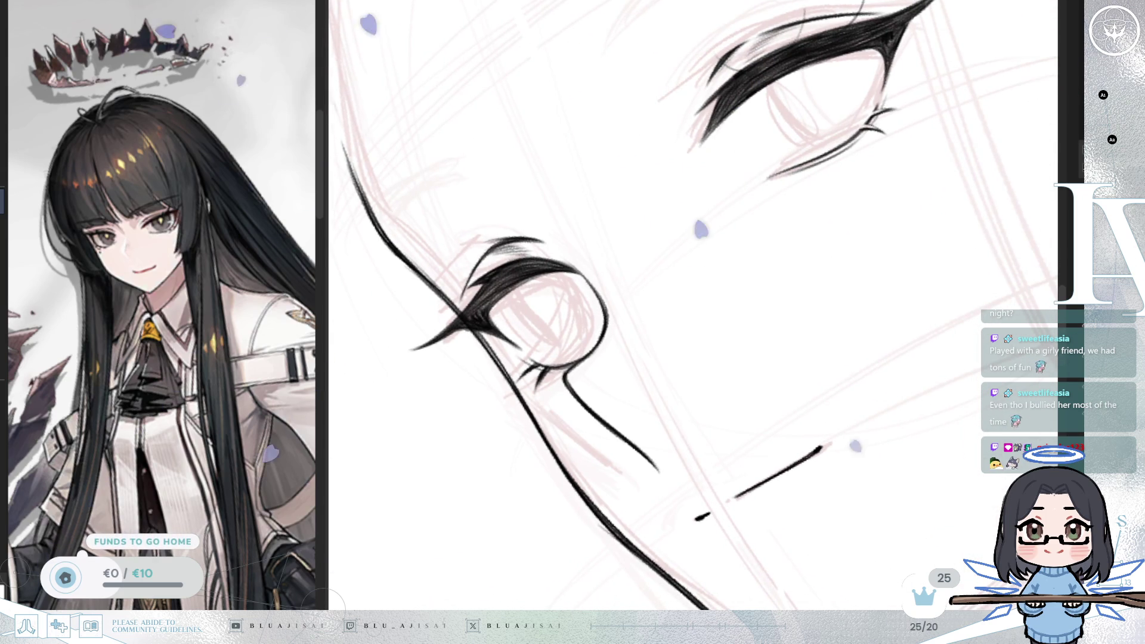
{"action": "left_click_drag", "start_coordinate": [609, 325], "coordinate": [633, 325]}
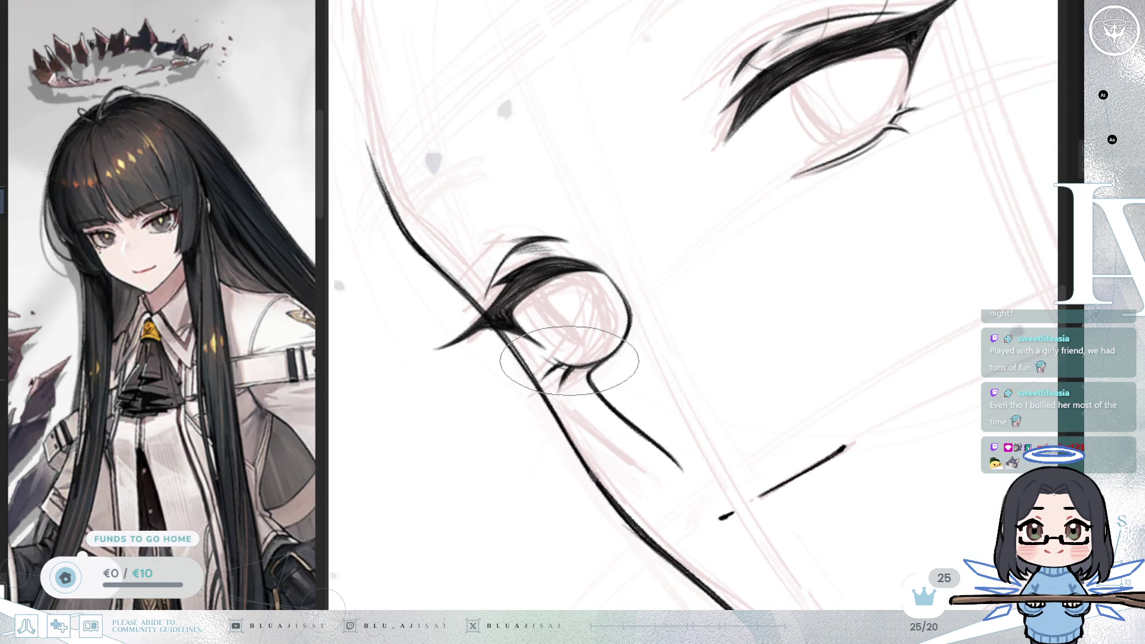
{"action": "scroll", "coordinate": [569, 361], "scroll_direction": "up", "scroll_amount": 1}
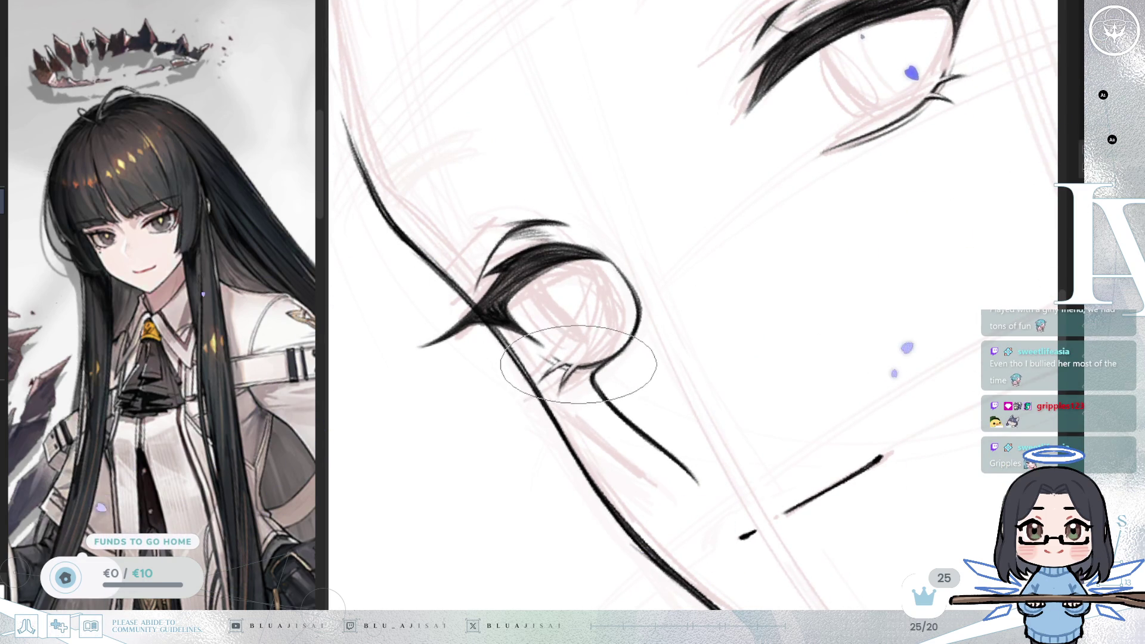
{"action": "scroll", "coordinate": [547, 375], "scroll_direction": "down", "scroll_amount": 10}
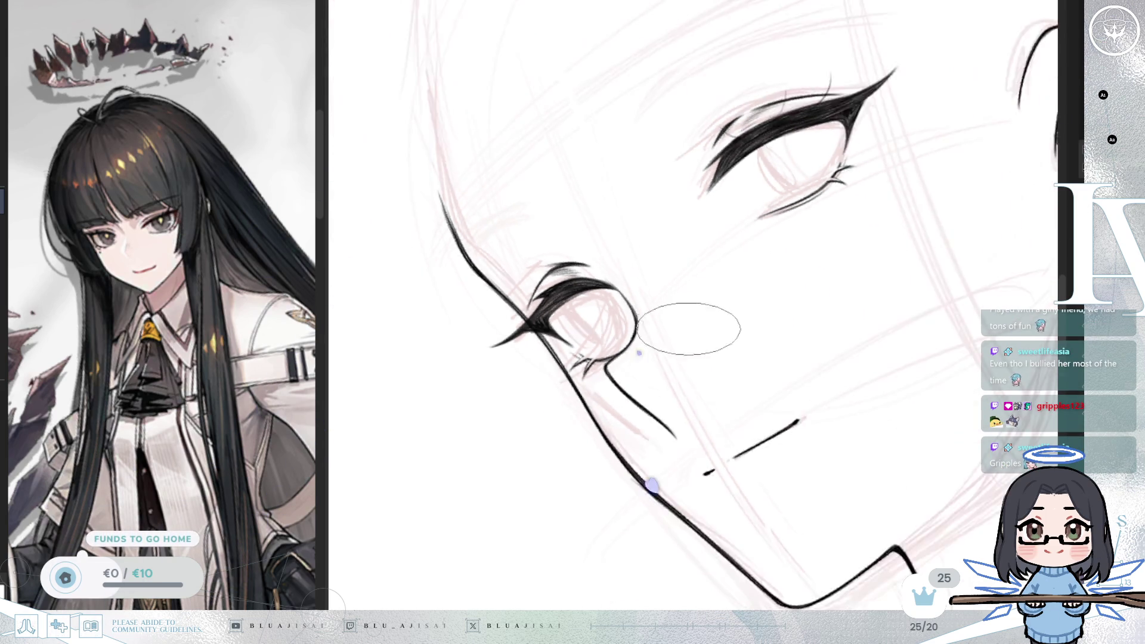
{"action": "key", "text": "h"}
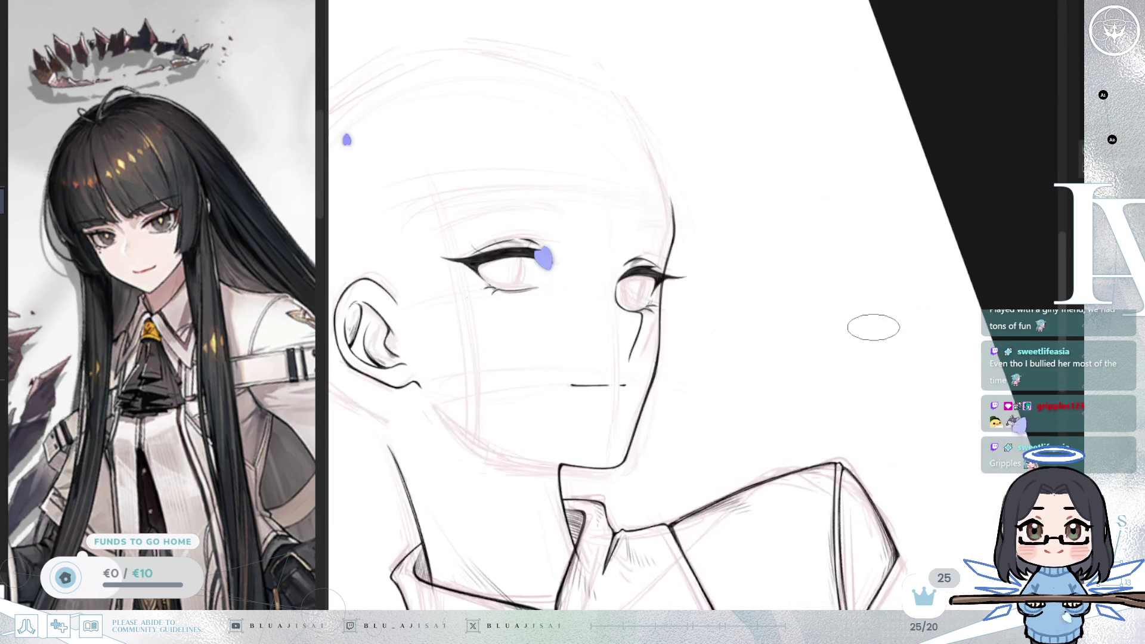
{"action": "left_click_drag", "start_coordinate": [758, 334], "coordinate": [897, 334]}
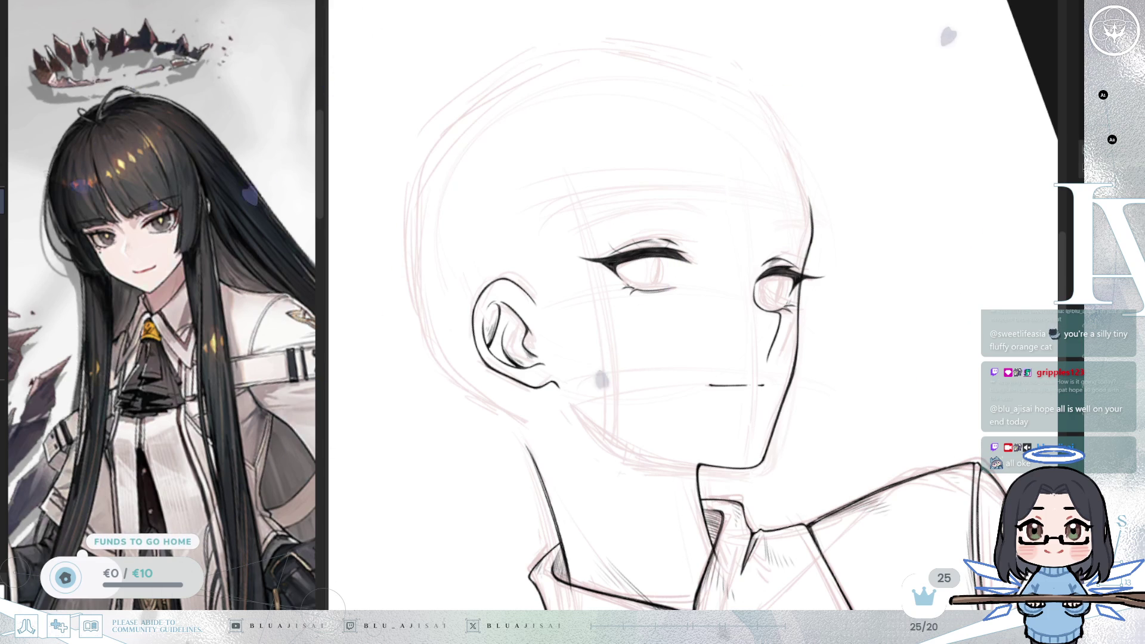
Step: Rotate, mirror and zoom onto the larger eye, then lasso its lower lash line
{"action": "key", "text": "asciicircum"}
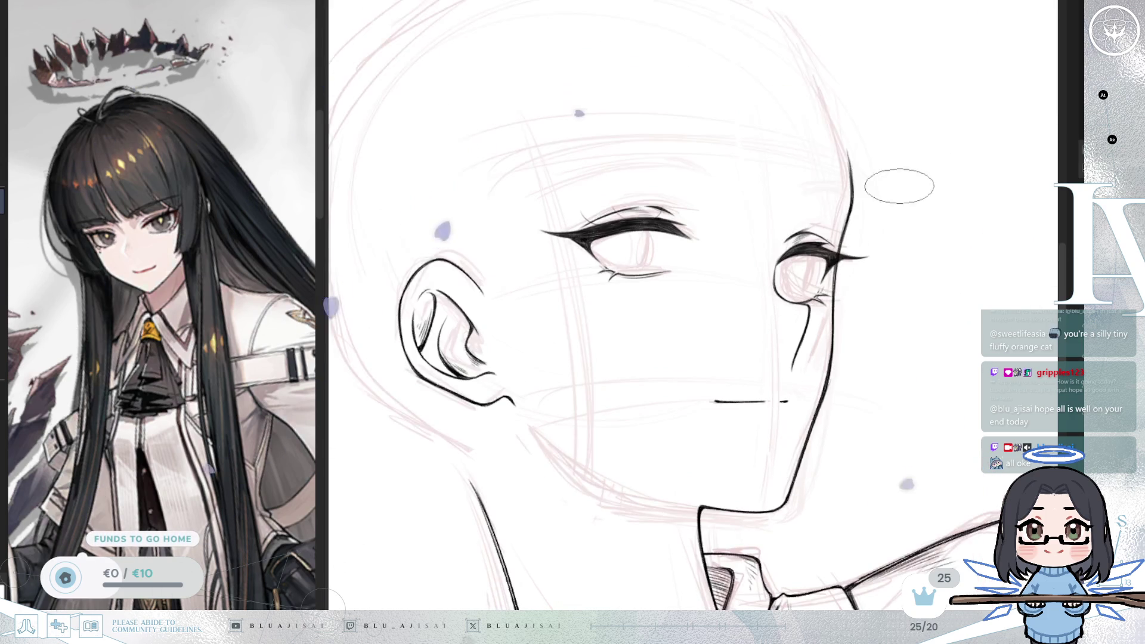
{"action": "key", "text": "asciicircum"}
{"action": "key", "text": "ctrl+plus"}
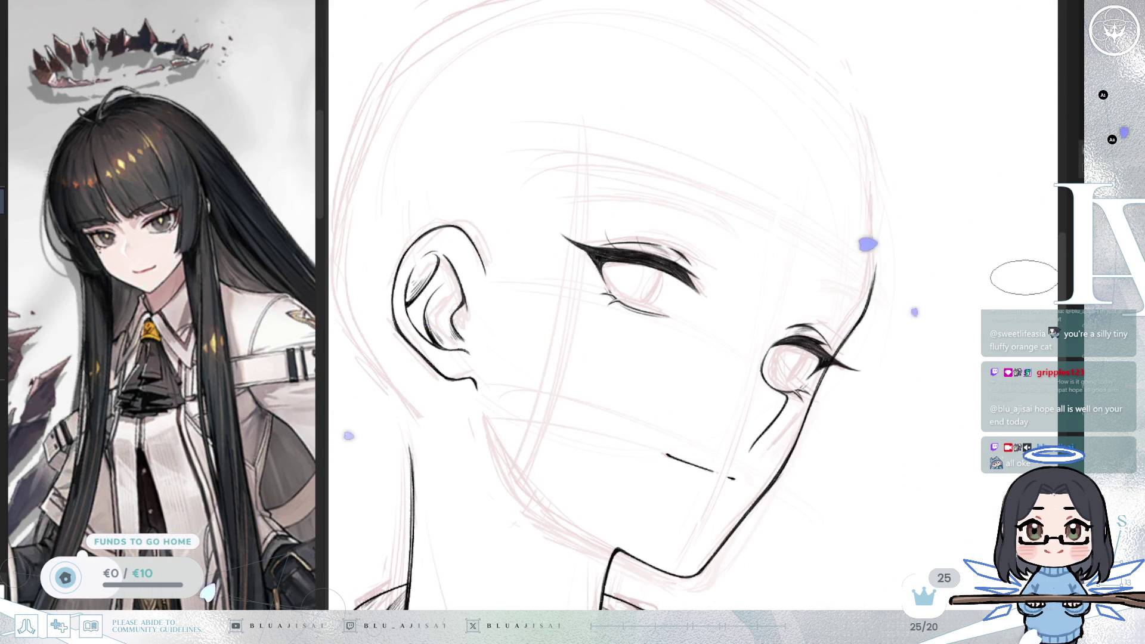
{"action": "key", "text": "h"}
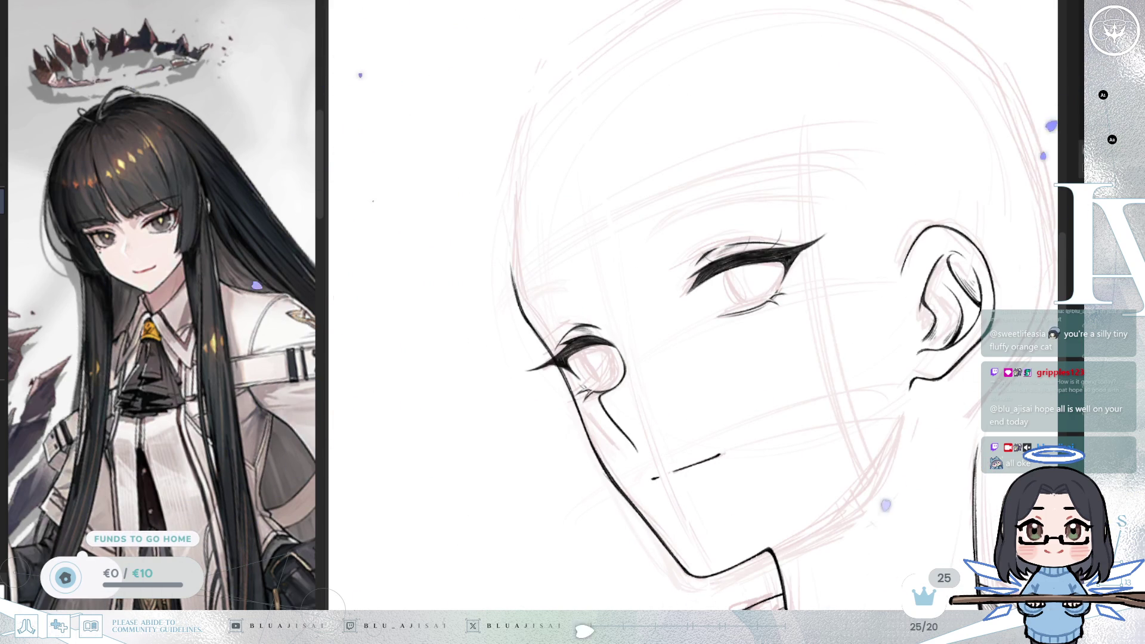
{"action": "left_click_drag", "start_coordinate": [890, 318], "coordinate": [881, 324]}
{"action": "key", "text": "ctrl+plus"}
{"action": "key", "text": "ctrl+plus"}
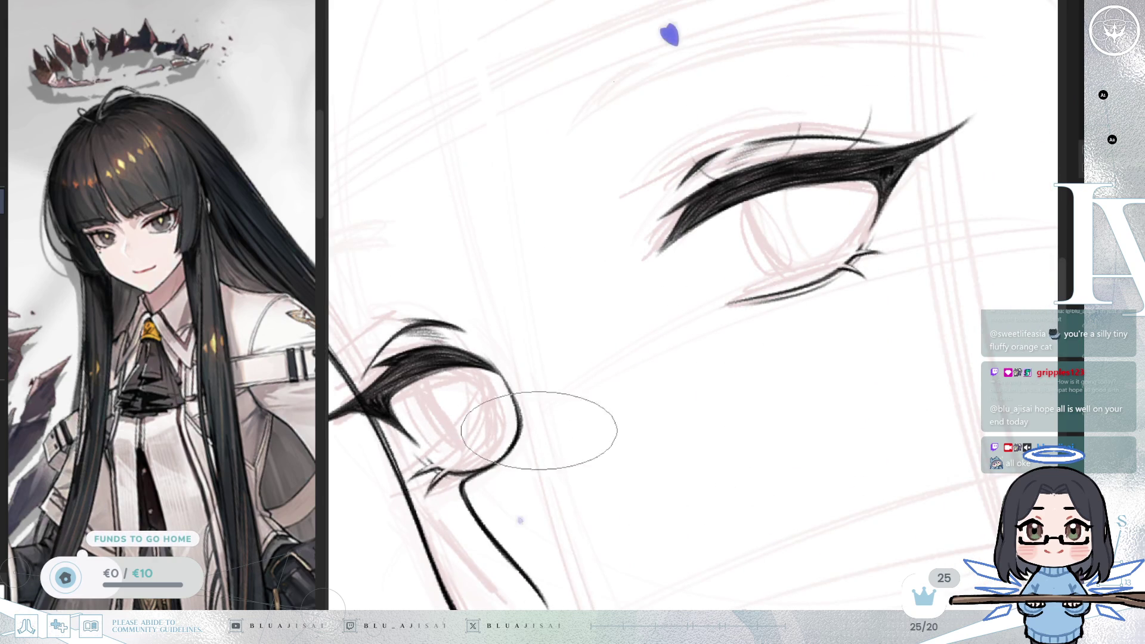
{"action": "key", "text": "ctrl+minus"}
{"action": "left_click_drag", "start_coordinate": [769, 345], "coordinate": [754, 350]}
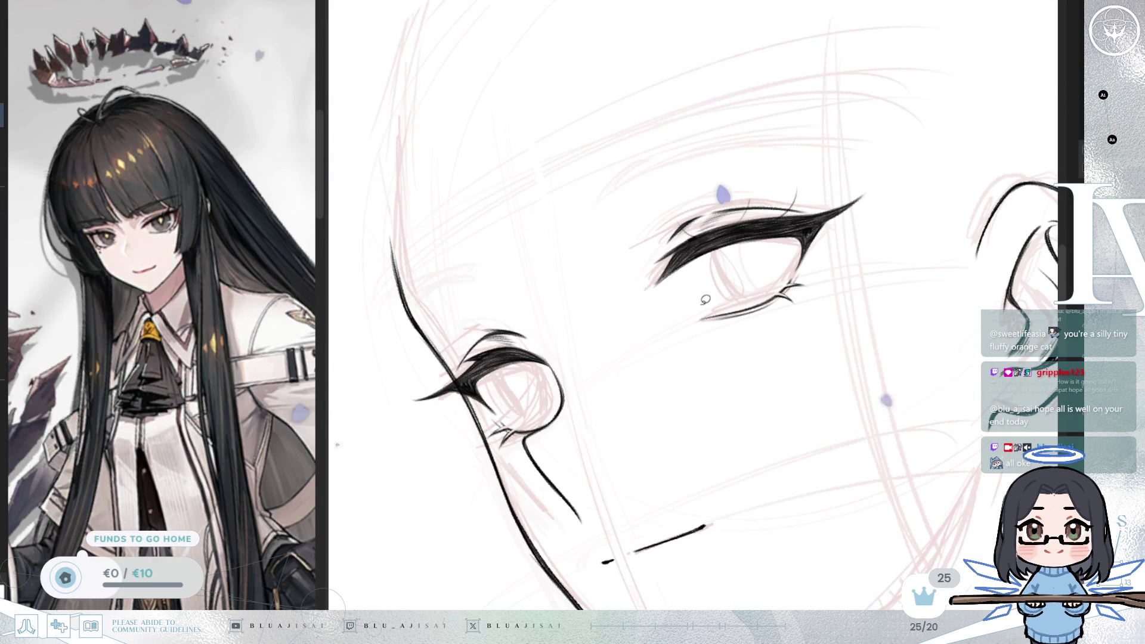
{"action": "mouse_move", "coordinate": [712, 300]}
{"action": "left_mouse_down"}
{"action": "mouse_move", "coordinate": [813, 302]}
{"action": "mouse_move", "coordinate": [807, 270]}
{"action": "left_mouse_up"}
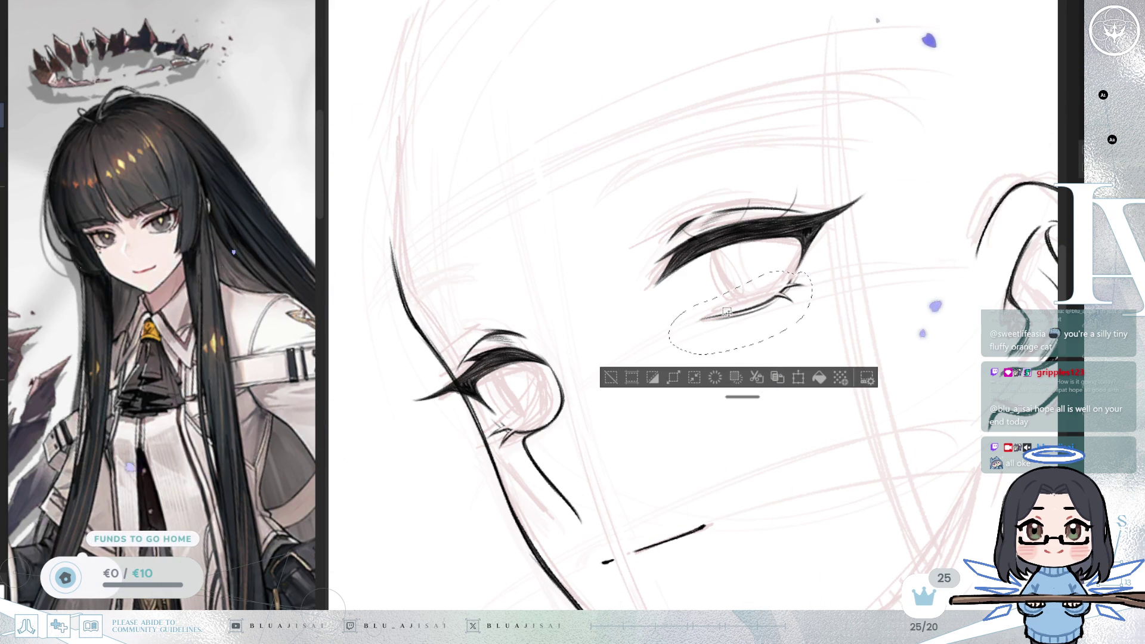
Step: Free-transform the lassoed lower lashes, skewing them down-left to hug the eye, then deselect
{"action": "key", "text": "ctrl+t"}
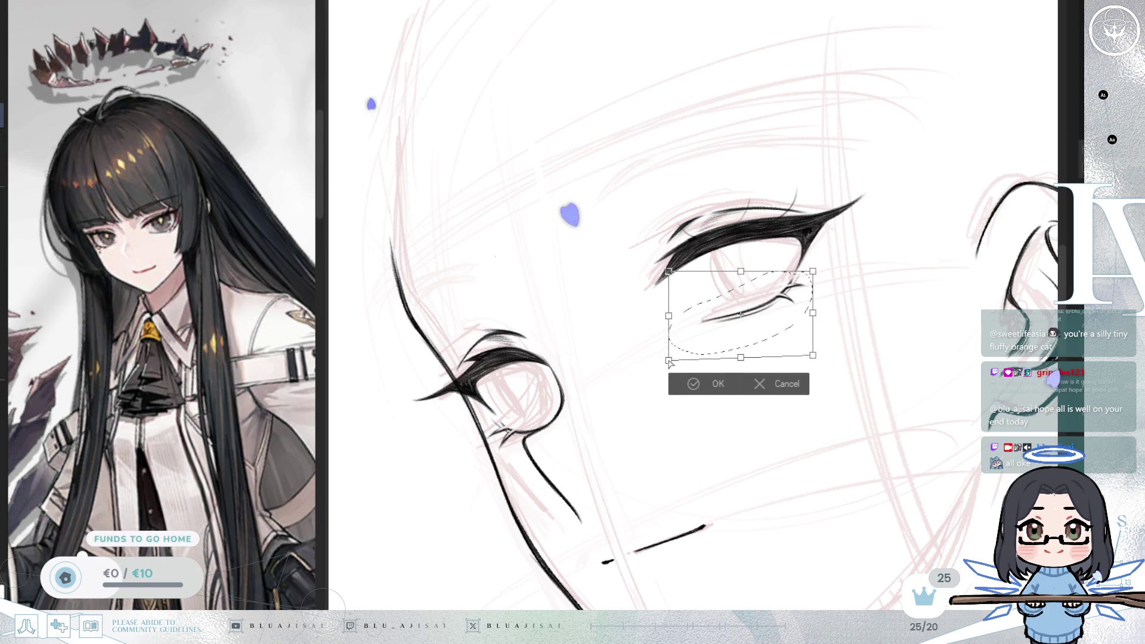
{"action": "left_click_drag", "start_coordinate": [669, 357], "coordinate": [662, 383]}
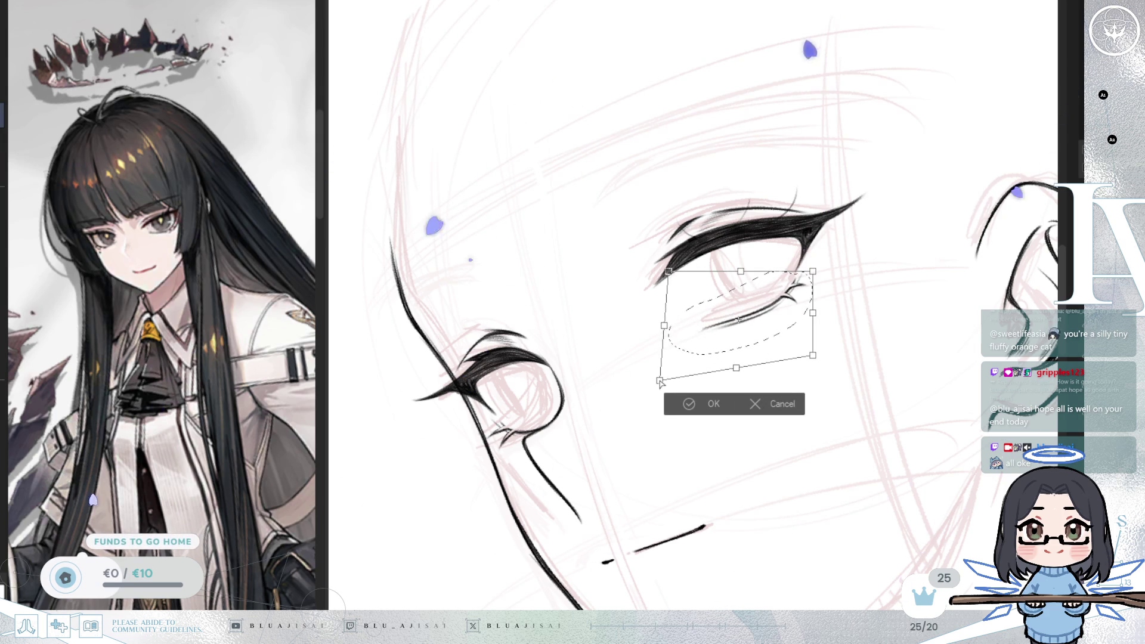
{"action": "left_click_drag", "start_coordinate": [733, 372], "coordinate": [728, 380]}
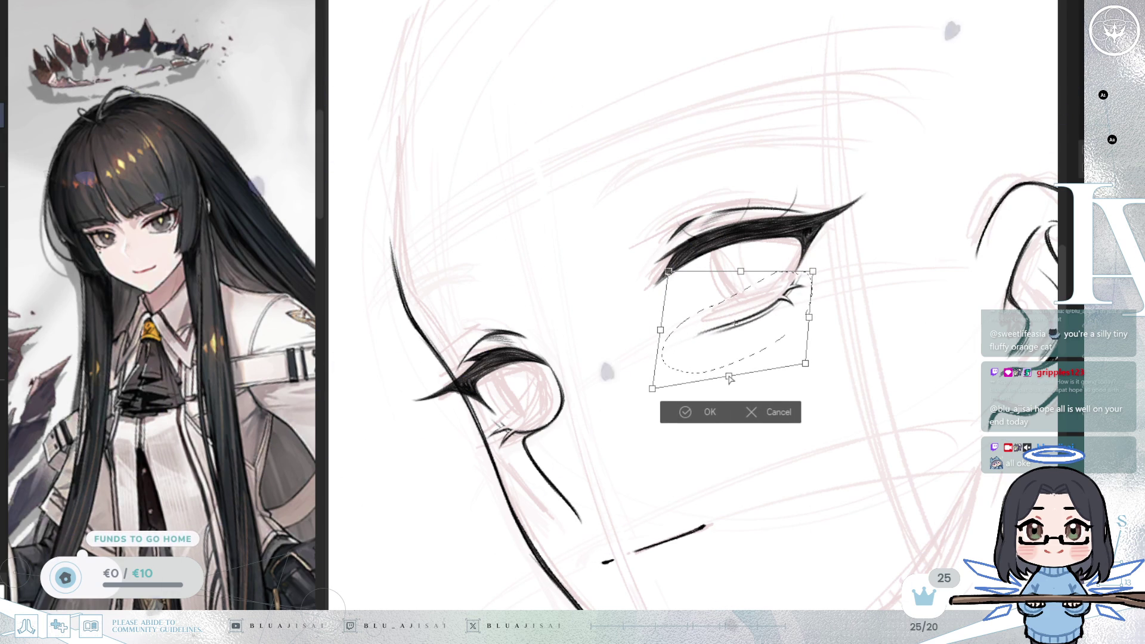
{"action": "left_click_drag", "start_coordinate": [808, 318], "coordinate": [805, 318]}
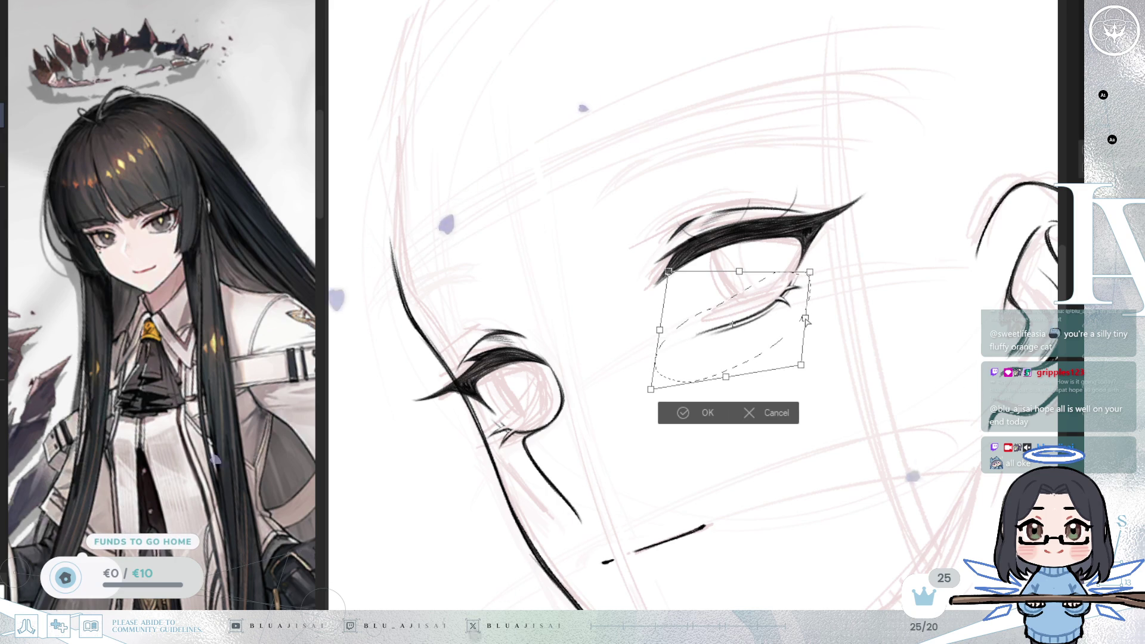
{"action": "left_click_drag", "start_coordinate": [661, 390], "coordinate": [653, 384]}
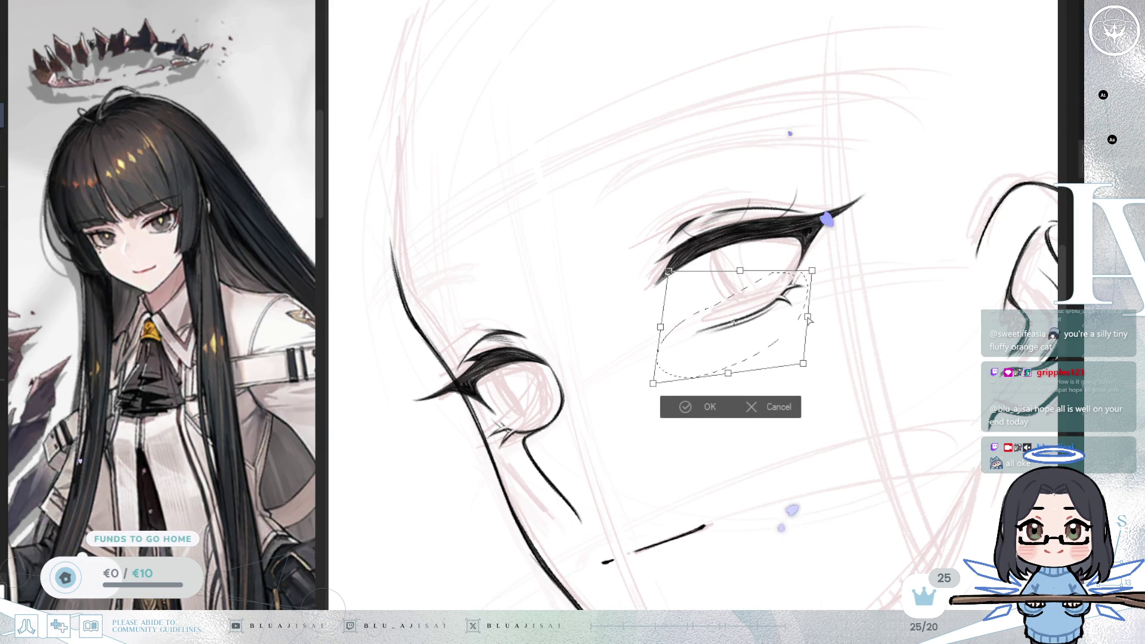
{"action": "left_click", "coordinate": [701, 407]}
{"action": "left_click", "coordinate": [608, 401]}
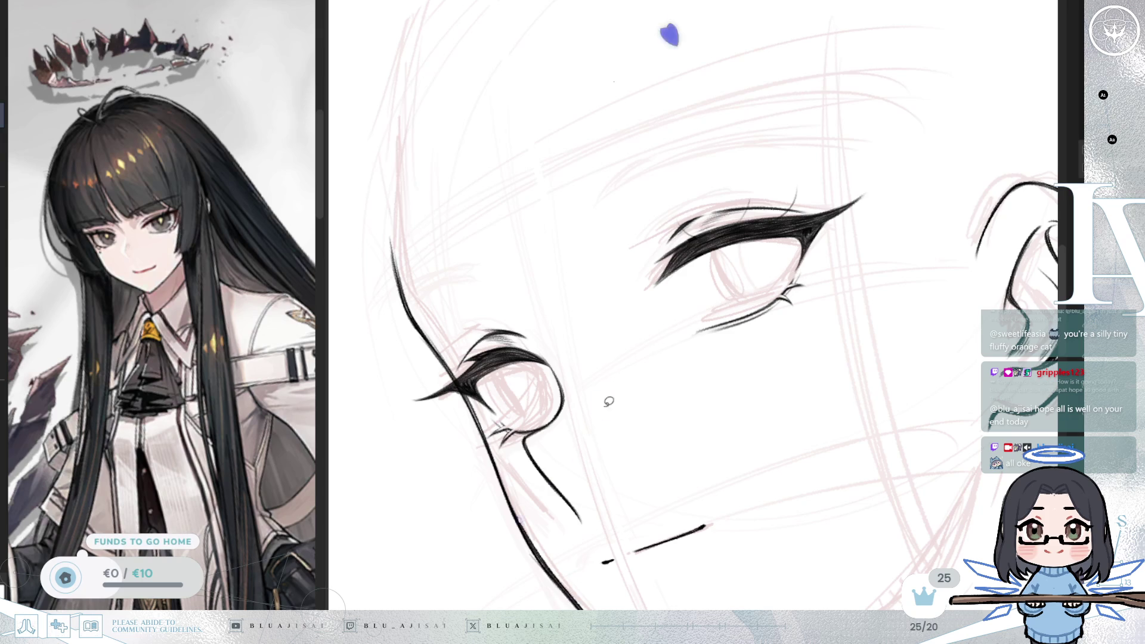
{"action": "scroll", "coordinate": [669, 405], "scroll_direction": "down", "scroll_amount": 3}
{"action": "key", "text": "h"}
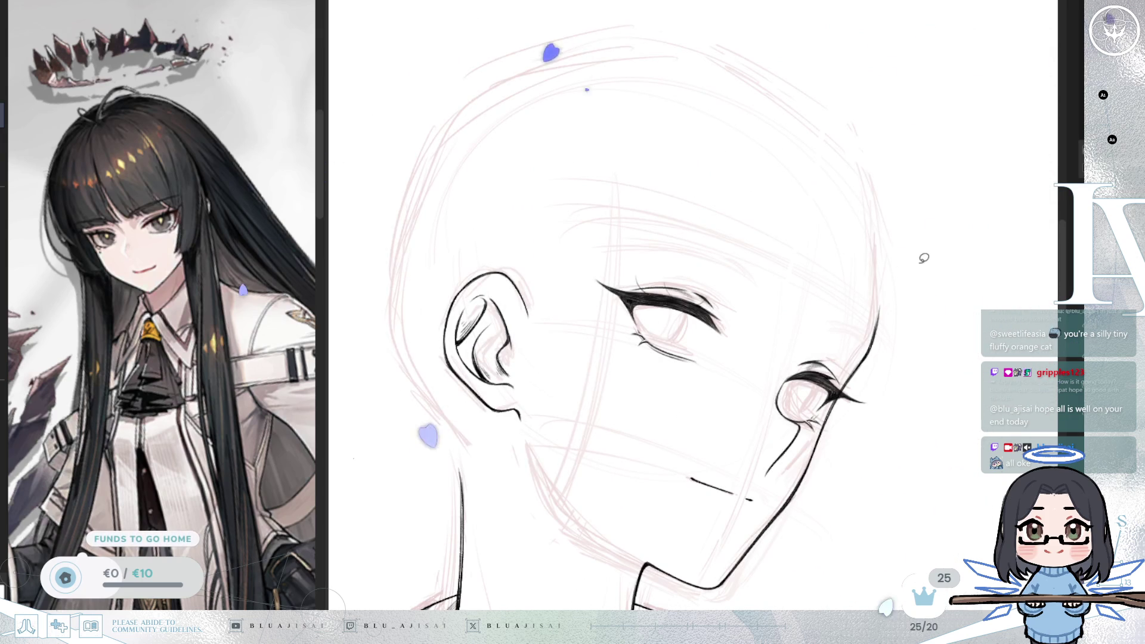
{"action": "scroll", "coordinate": [921, 267], "scroll_direction": "up", "scroll_amount": 5}
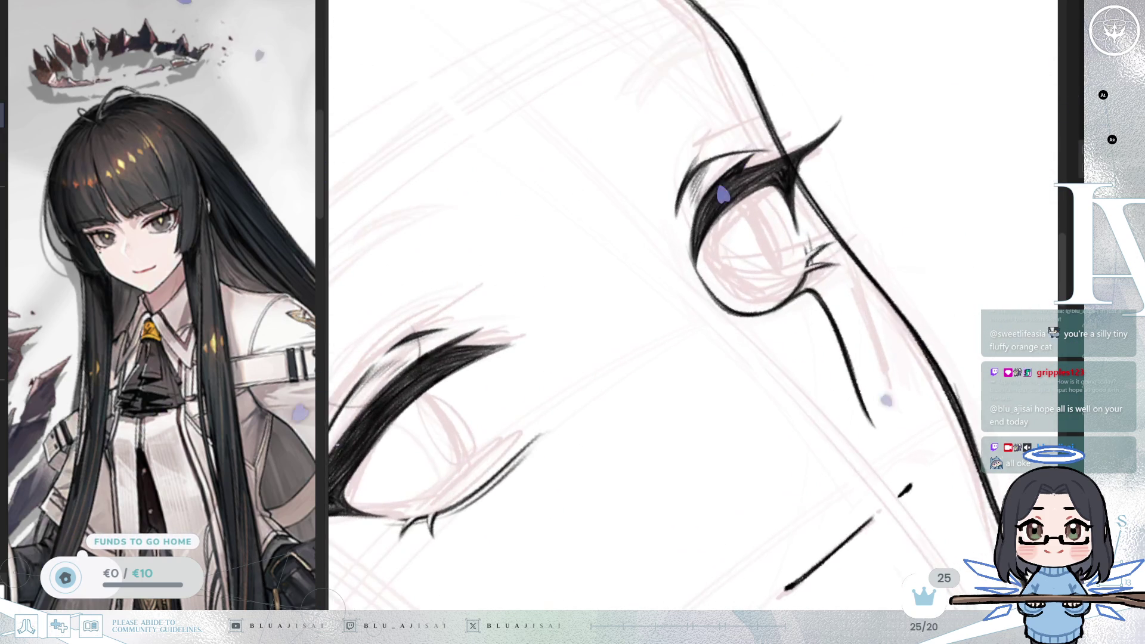
{"action": "key", "text": "["}
{"action": "key", "text": "["}
{"action": "key", "text": "["}
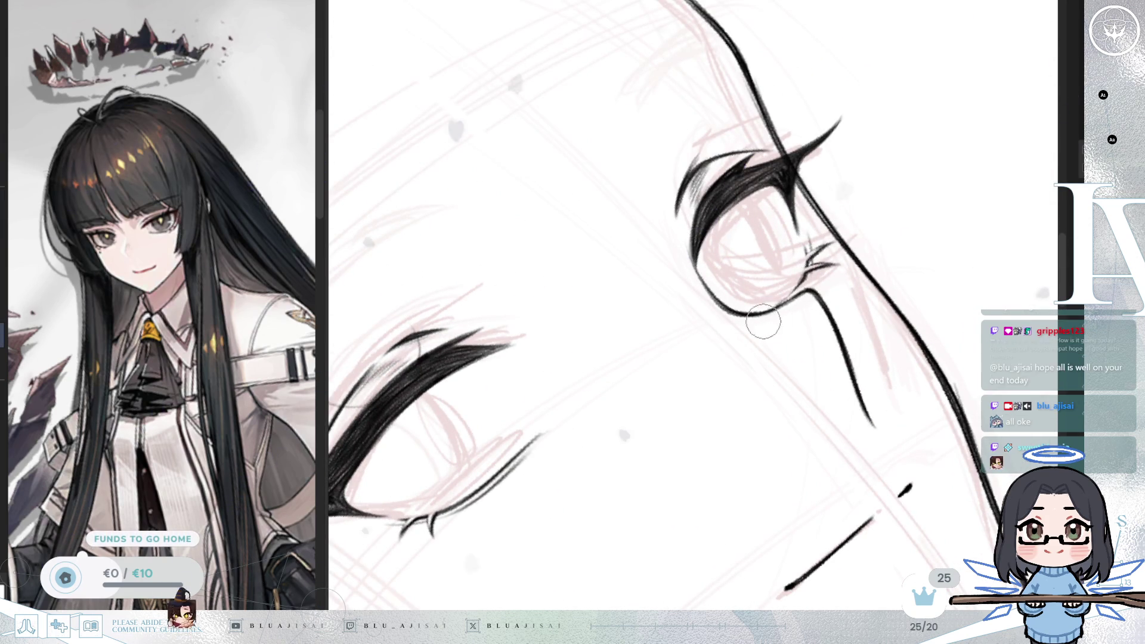
{"action": "key", "text": "]"}
{"action": "key", "text": "]"}
{"action": "key", "text": "]"}
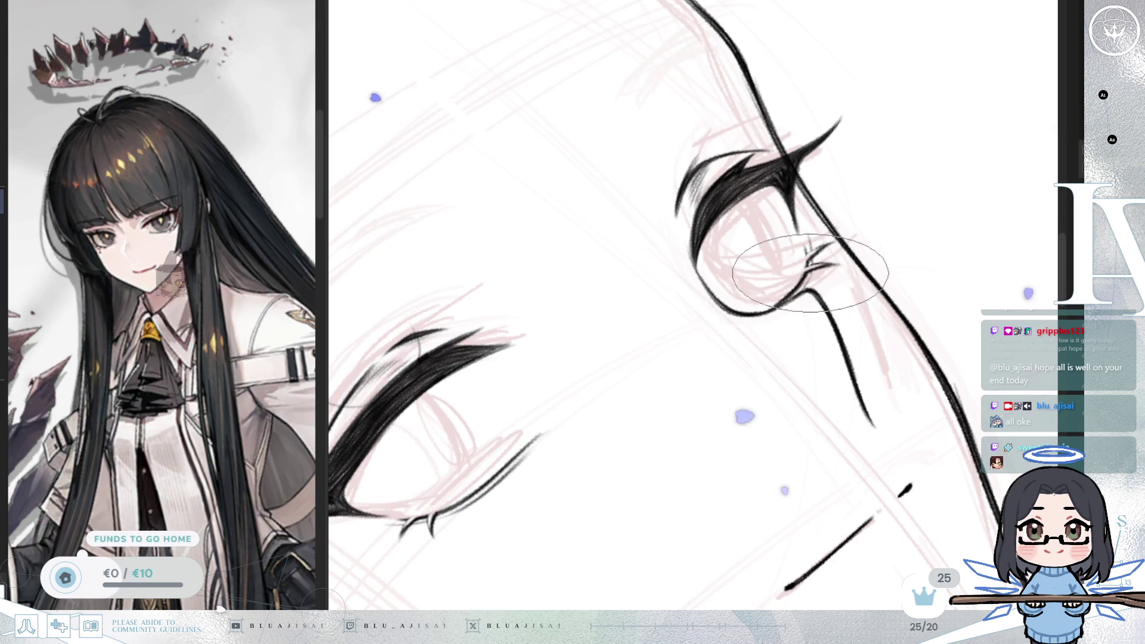
{"action": "key", "text": "5"}
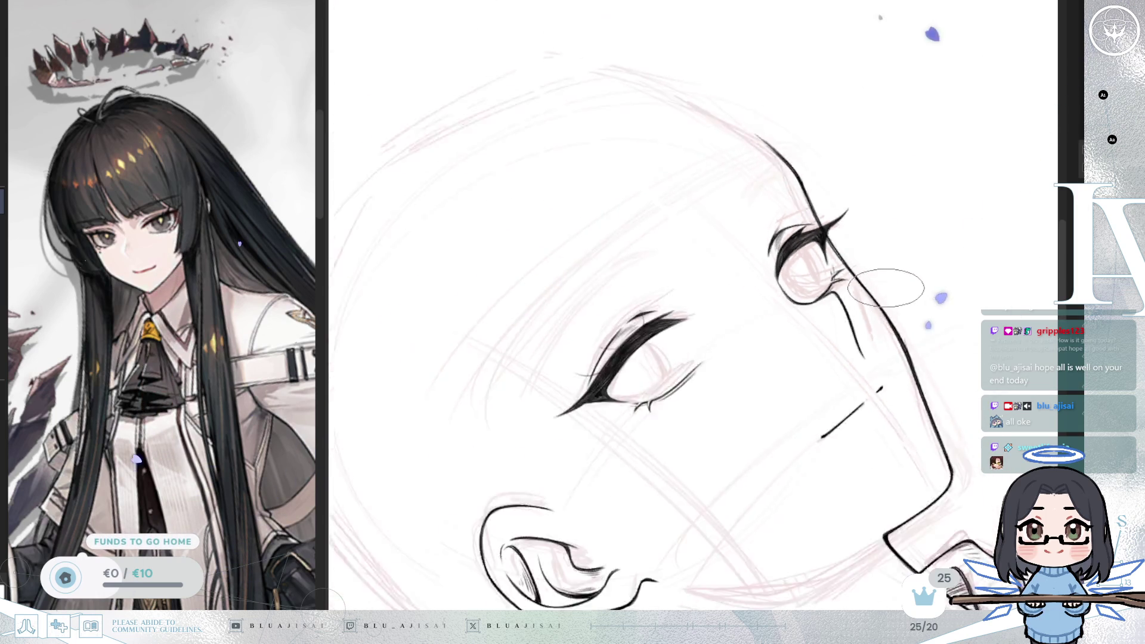
{"action": "key", "text": "m"}
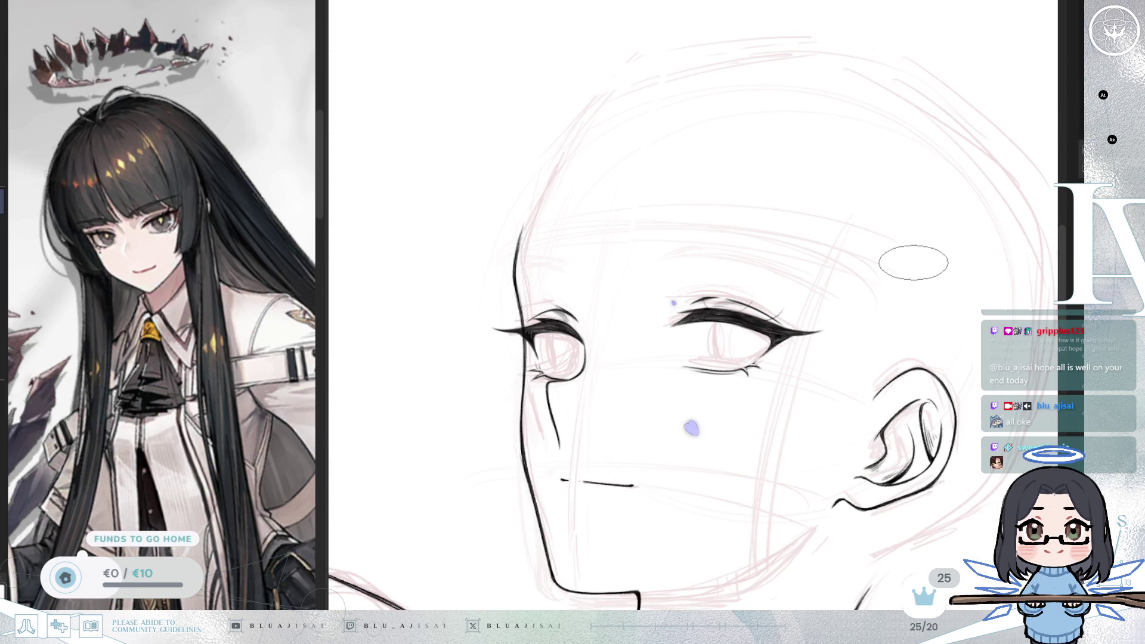